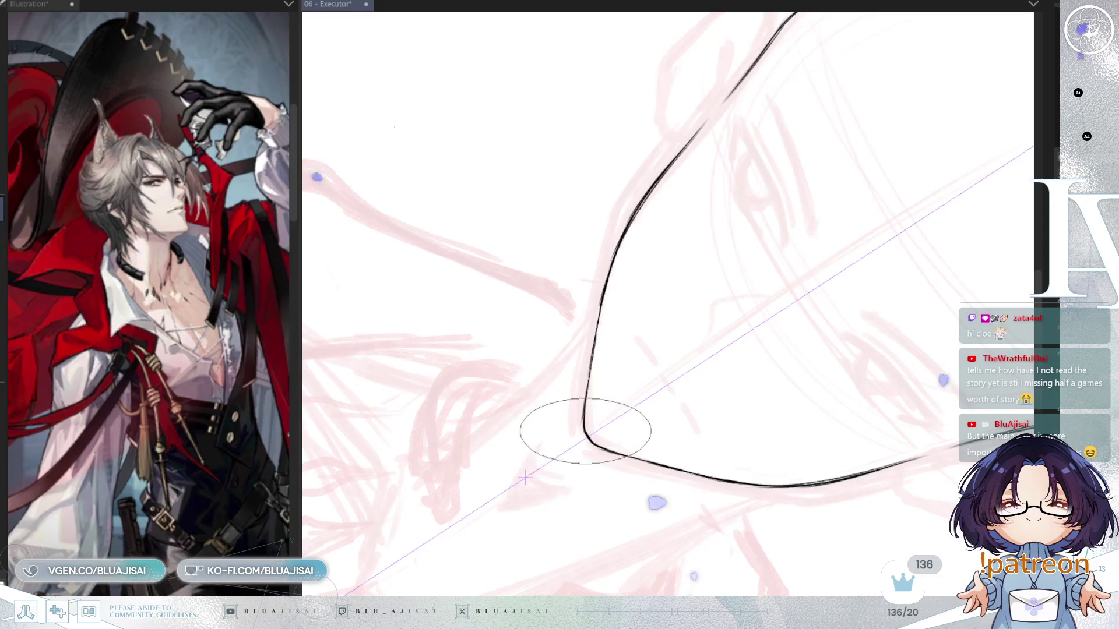
Rotate the face upright and erase the uneven black jaw and upper face lines
{"action": "scroll", "coordinate": [590, 396], "scroll_direction": "down", "scroll_amount": 2}
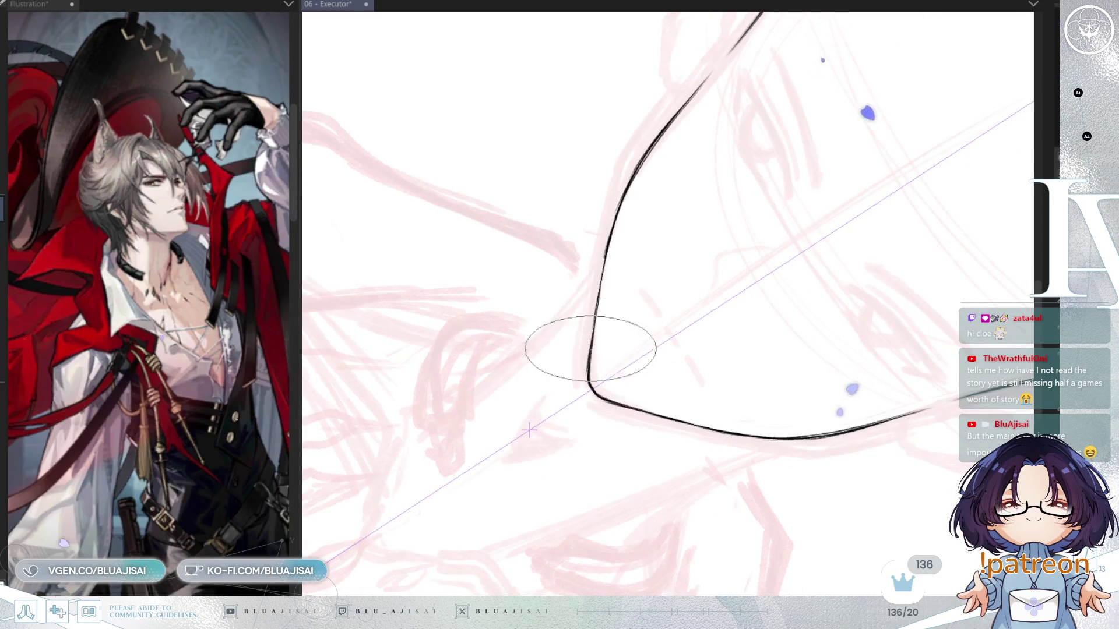
{"action": "mouse_move", "coordinate": [607, 362]}
{"action": "left_mouse_down"}
{"action": "mouse_move", "coordinate": [872, 187]}
{"action": "mouse_move", "coordinate": [863, 193]}
{"action": "left_mouse_up"}
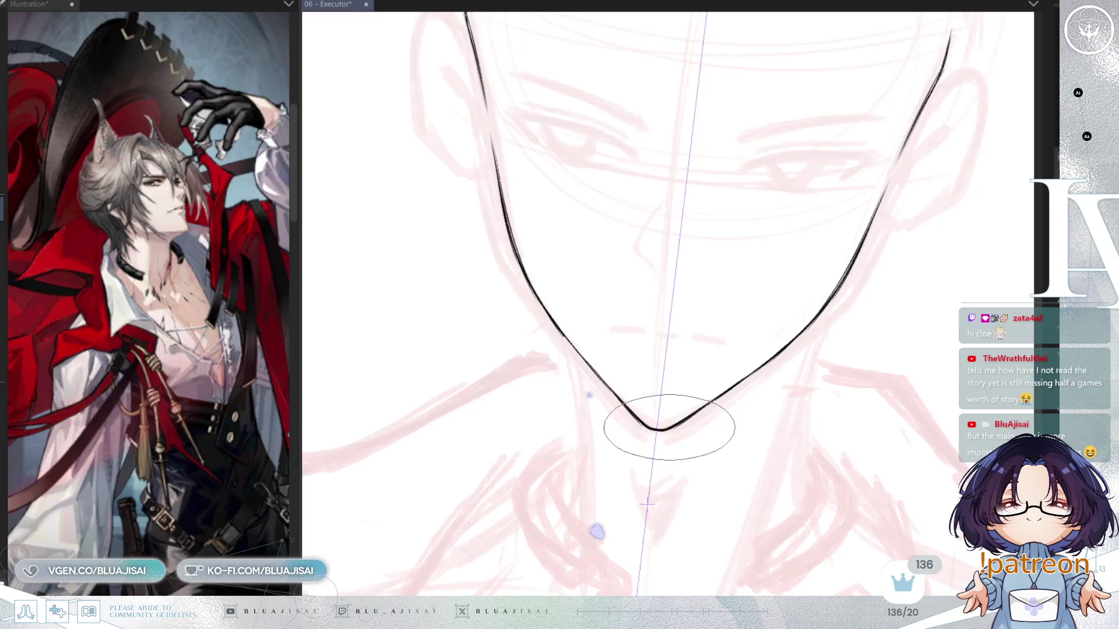
{"action": "mouse_move", "coordinate": [816, 300]}
{"action": "left_mouse_down"}
{"action": "mouse_move", "coordinate": [778, 397]}
{"action": "mouse_move", "coordinate": [764, 382]}
{"action": "left_mouse_up"}
{"action": "left_click_drag", "start_coordinate": [776, 287], "coordinate": [773, 188]}
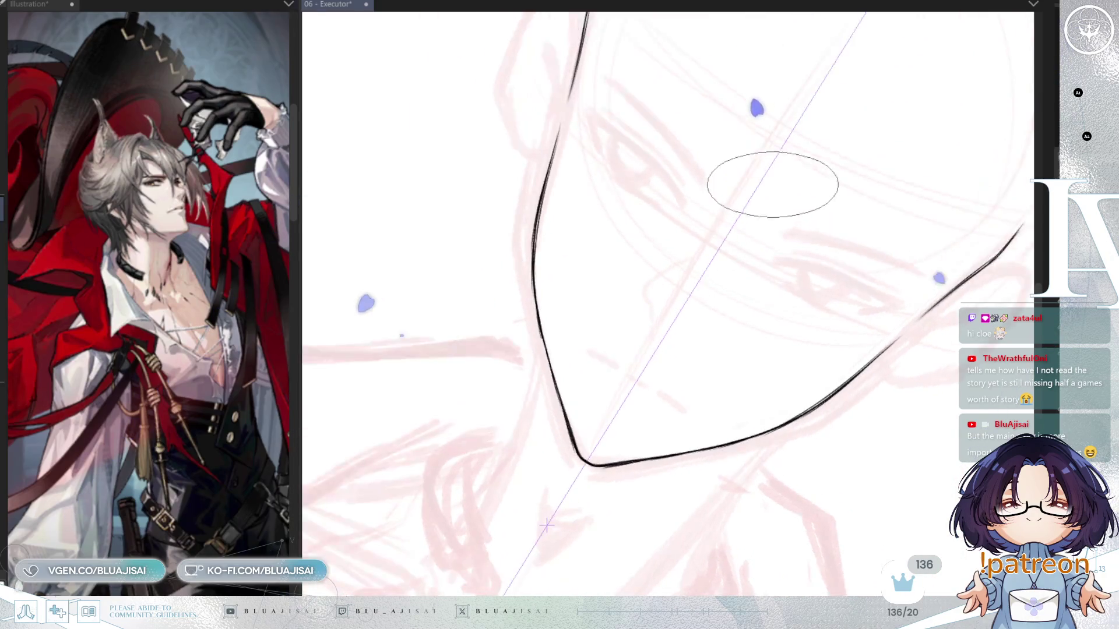
{"action": "key", "text": "e"}
{"action": "mouse_move", "coordinate": [568, 99]}
{"action": "left_mouse_down"}
{"action": "mouse_move", "coordinate": [537, 320]}
{"action": "mouse_move", "coordinate": [611, 464]}
{"action": "mouse_move", "coordinate": [866, 362]}
{"action": "left_mouse_up"}
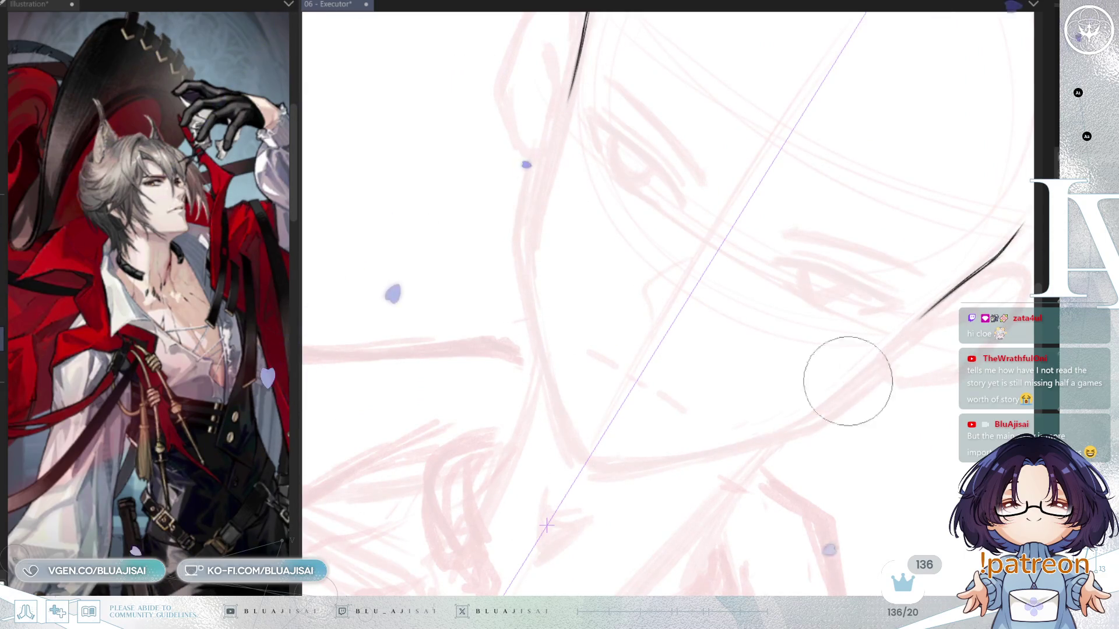
{"action": "key", "text": "ctrl+z"}
{"action": "left_click_drag", "start_coordinate": [536, 198], "coordinate": [547, 171]}
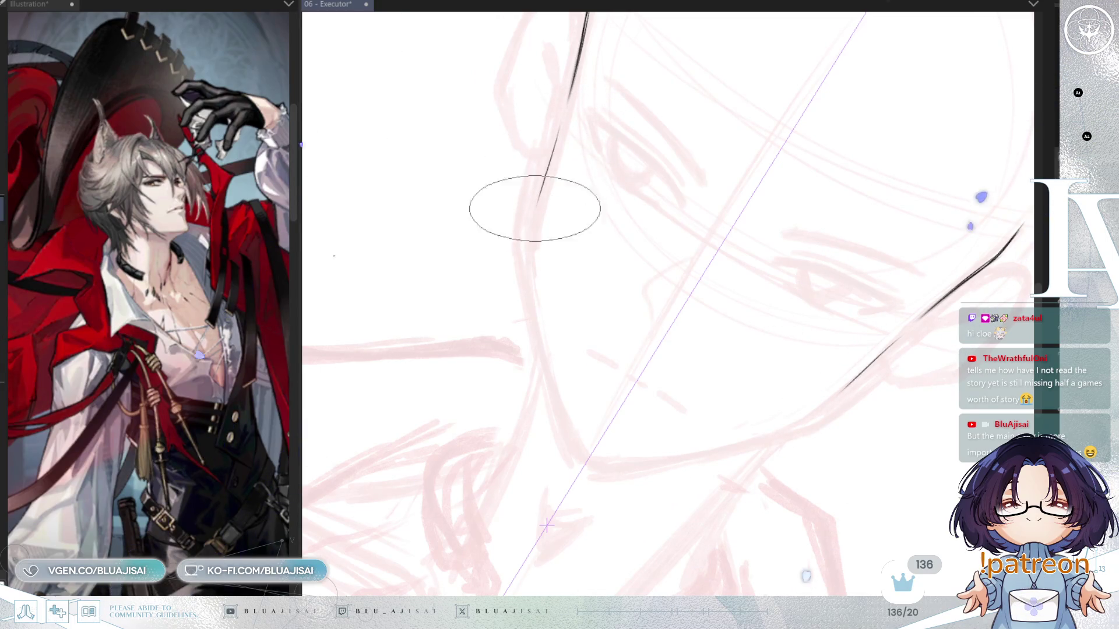
{"action": "left_click_drag", "start_coordinate": [532, 290], "coordinate": [554, 142]}
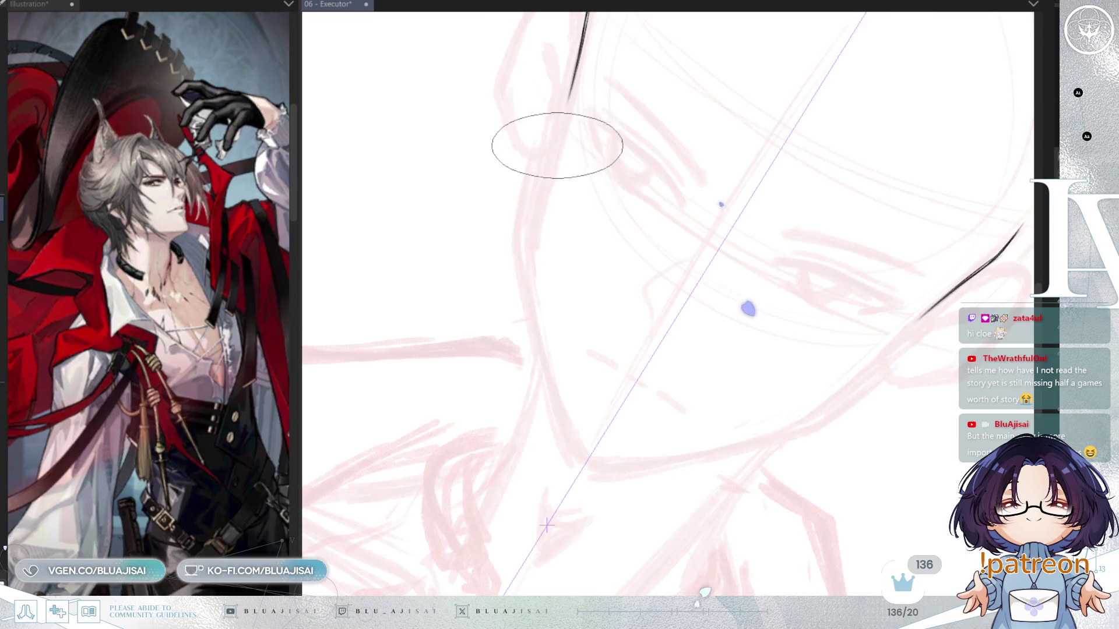
Restore part of the erased face line and extend it down toward the pointed chin
{"action": "key", "text": "minus"}
{"action": "key", "text": "ctrl+z"}
{"action": "key", "text": "ctrl+z"}
{"action": "key", "text": "ctrl+z"}
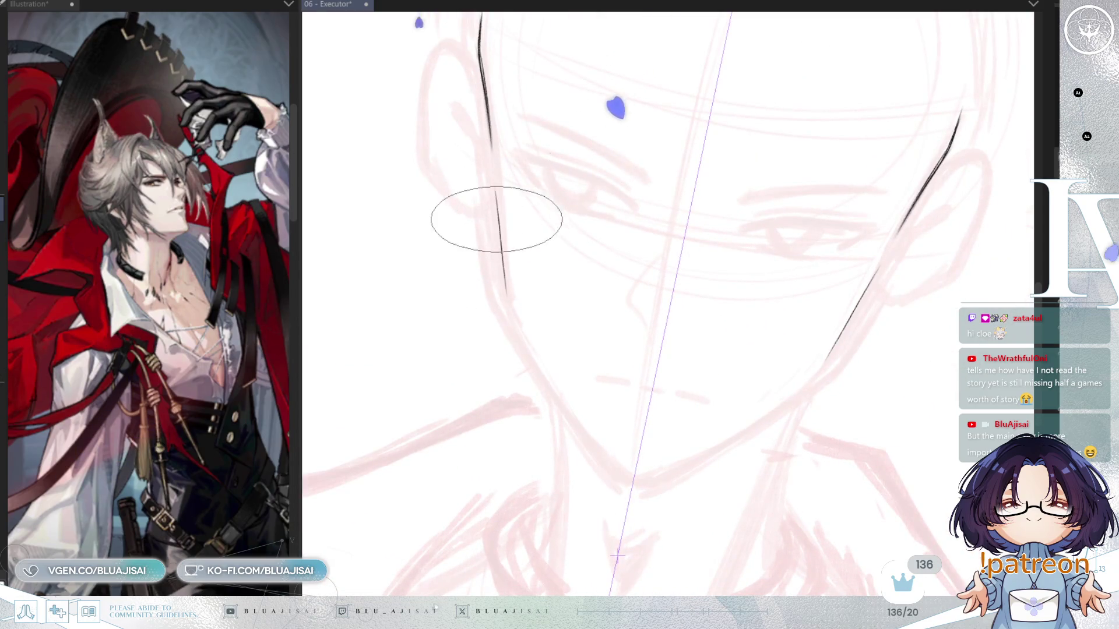
{"action": "key", "text": "ctrl+z"}
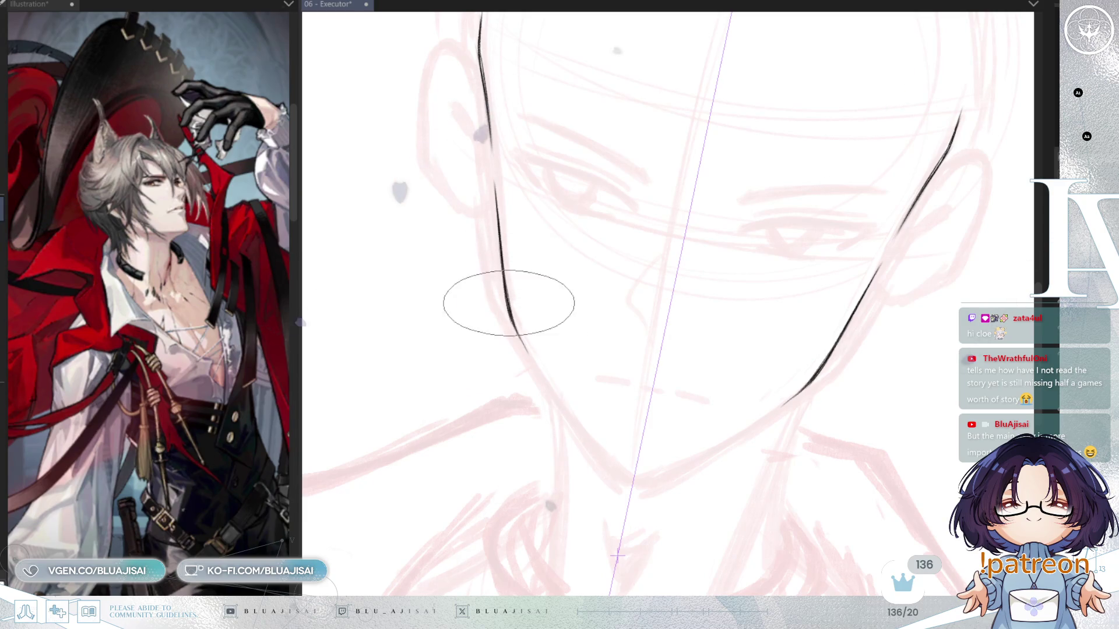
{"action": "key", "text": "asciicircum"}
{"action": "left_click_drag", "start_coordinate": [535, 340], "coordinate": [551, 381]}
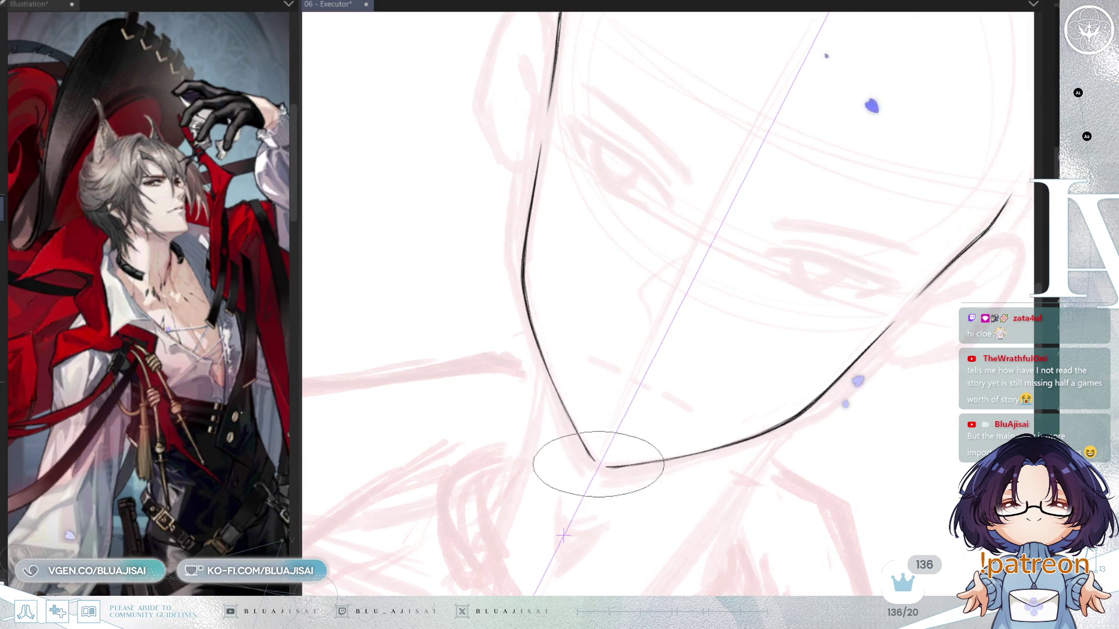
{"action": "key", "text": "minus"}
{"action": "key", "text": "minus"}
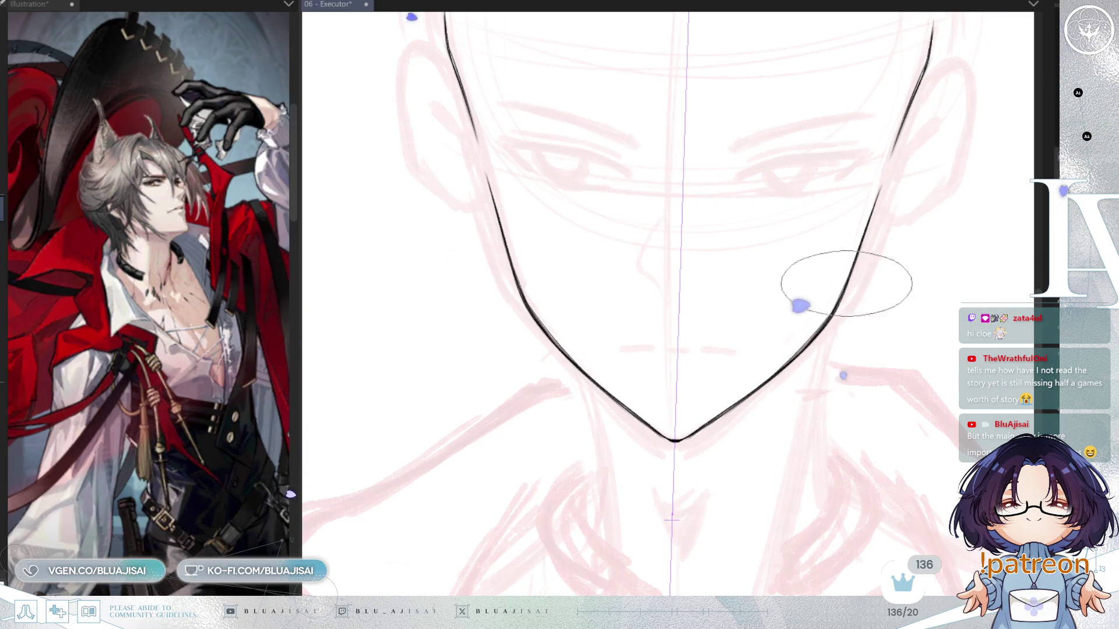
{"action": "left_click_drag", "start_coordinate": [873, 250], "coordinate": [830, 197]}
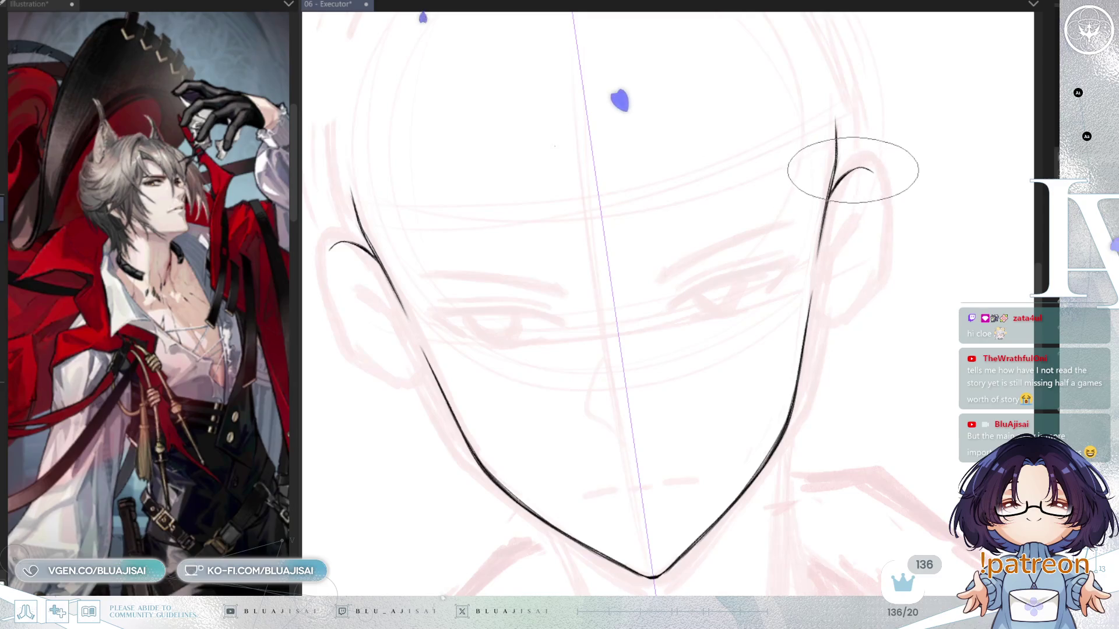
Ink the right ear outline, then move to the left ear and undo its stray inner stroke
{"action": "mouse_move", "coordinate": [879, 180]}
{"action": "left_mouse_down"}
{"action": "mouse_move", "coordinate": [887, 250]}
{"action": "mouse_move", "coordinate": [856, 309]}
{"action": "mouse_move", "coordinate": [824, 322]}
{"action": "mouse_move", "coordinate": [835, 322]}
{"action": "left_mouse_up"}
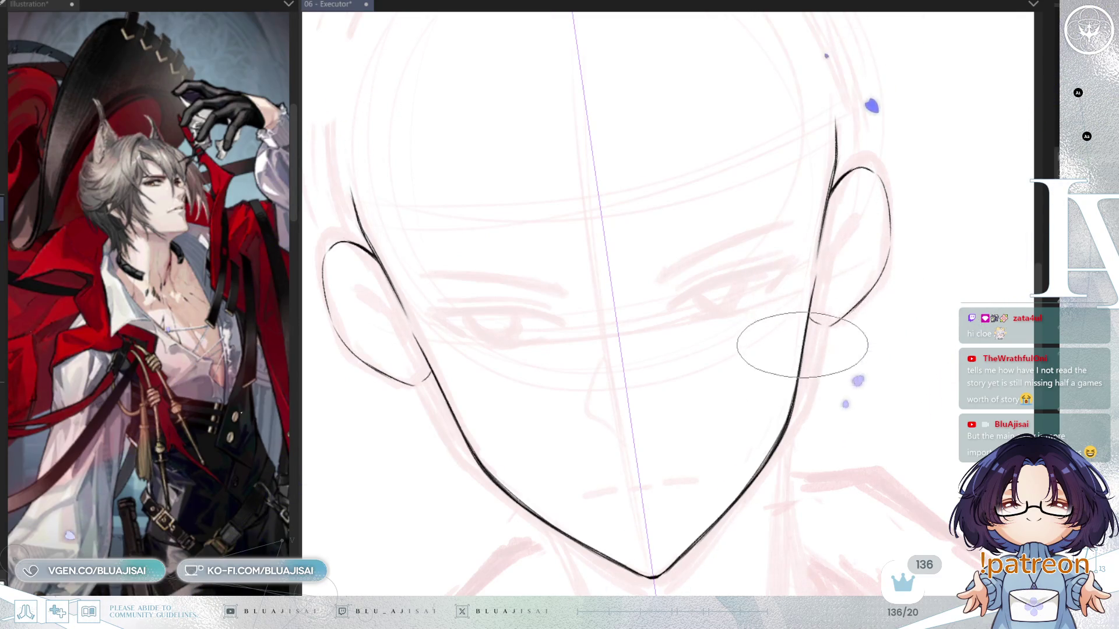
{"action": "mouse_move", "coordinate": [837, 291]}
{"action": "left_mouse_down"}
{"action": "mouse_move", "coordinate": [812, 292]}
{"action": "mouse_move", "coordinate": [821, 289]}
{"action": "left_mouse_up"}
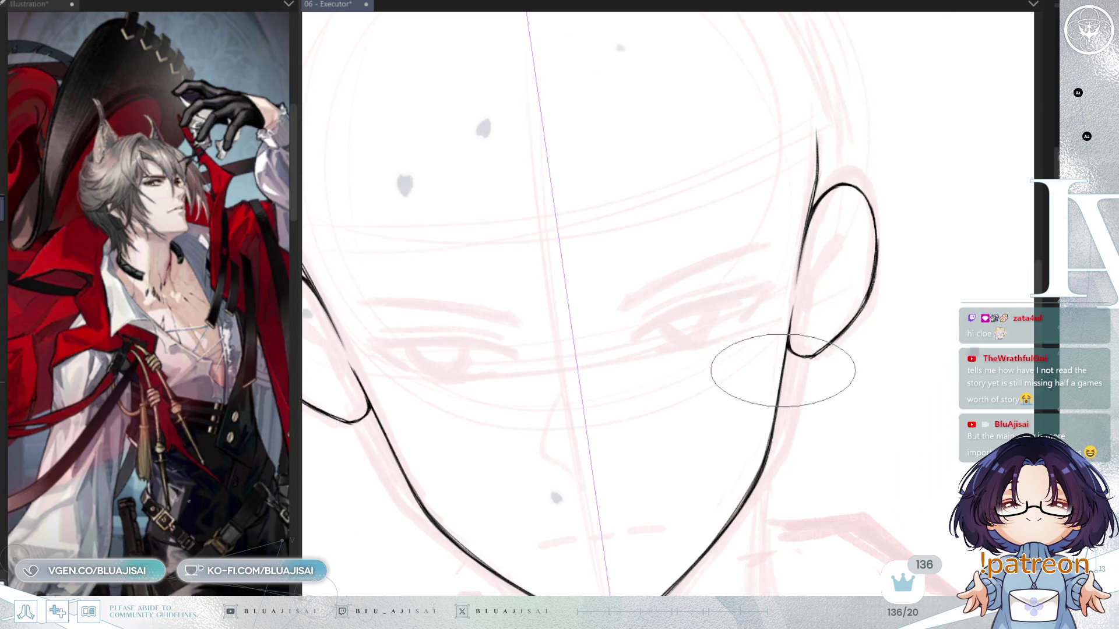
{"action": "left_click_drag", "start_coordinate": [814, 258], "coordinate": [875, 266]}
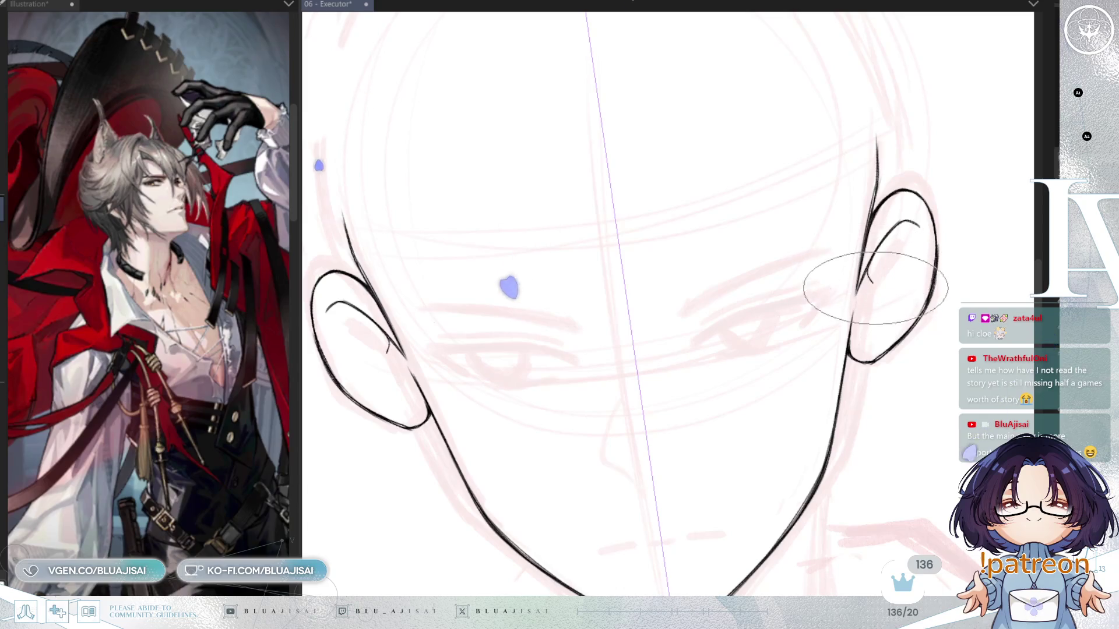
{"action": "key", "text": "ctrl+z"}
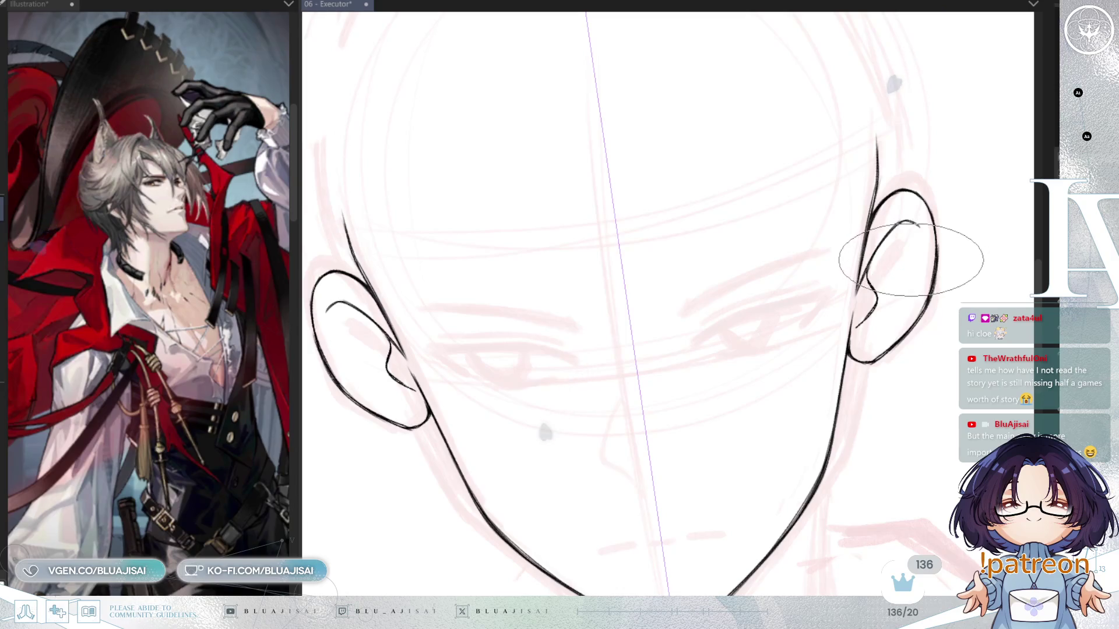
Draw a curved inner ear fold, then mirror the canvas and hatch dark strokes in the ear hollow
{"action": "left_click_drag", "start_coordinate": [871, 299], "coordinate": [806, 320]}
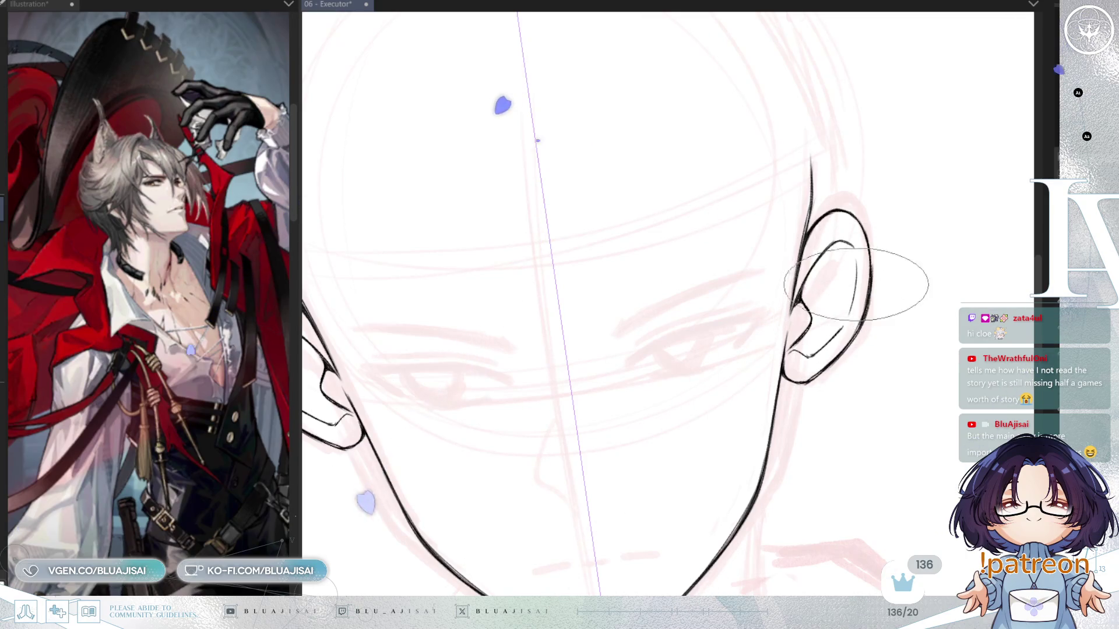
{"action": "left_click_drag", "start_coordinate": [837, 244], "coordinate": [844, 306]}
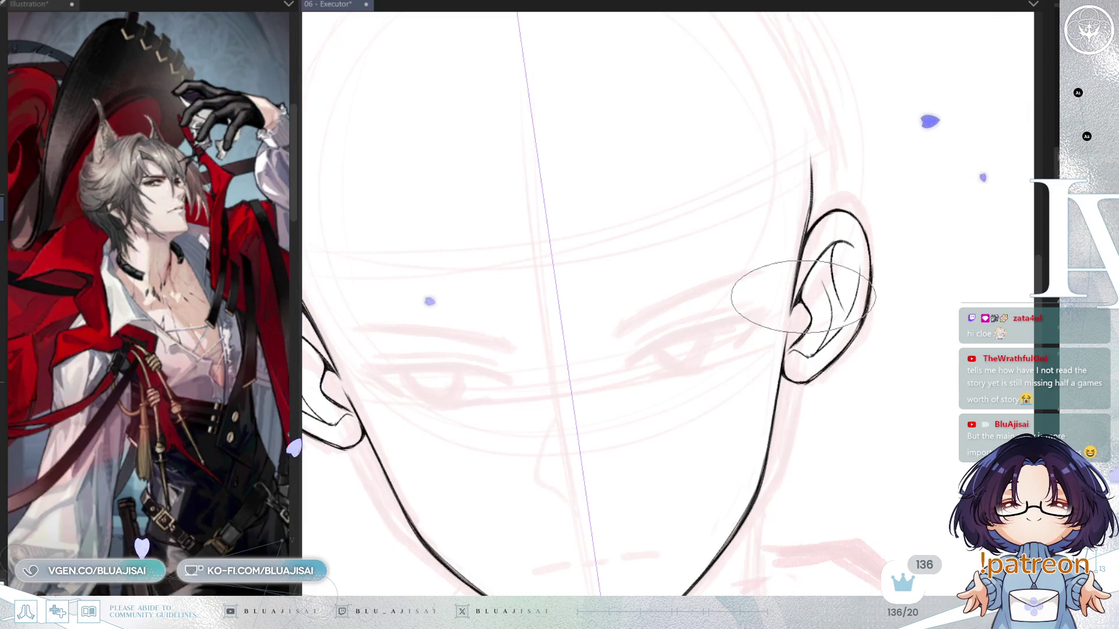
{"action": "key", "text": "h"}
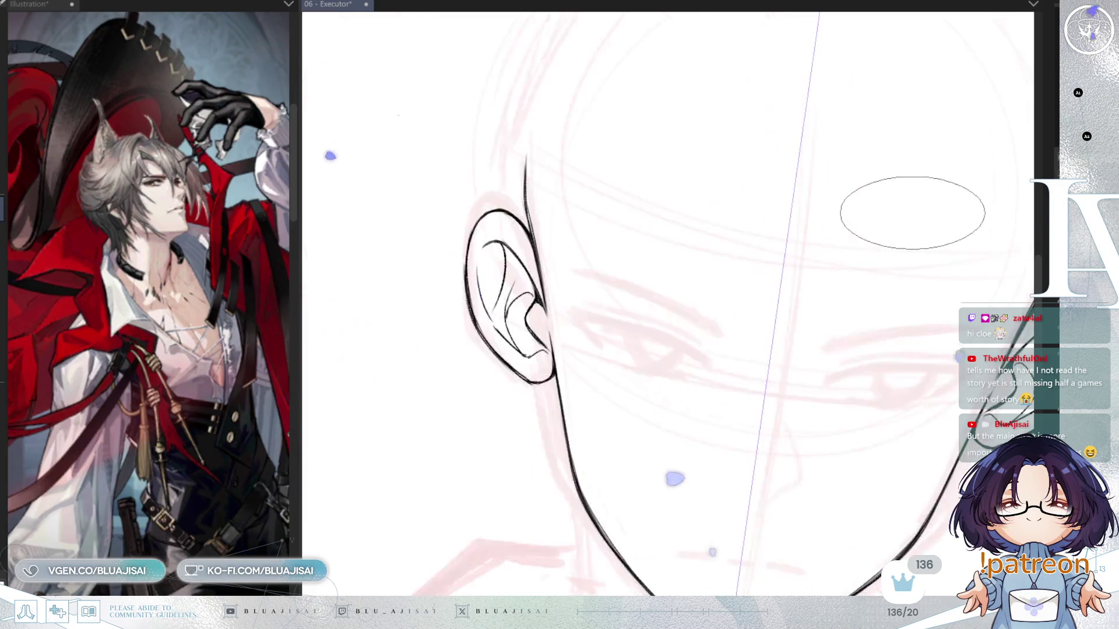
{"action": "left_click_drag", "start_coordinate": [742, 250], "coordinate": [602, 377]}
{"action": "scroll", "coordinate": [602, 377], "scroll_direction": "down", "scroll_amount": 2}
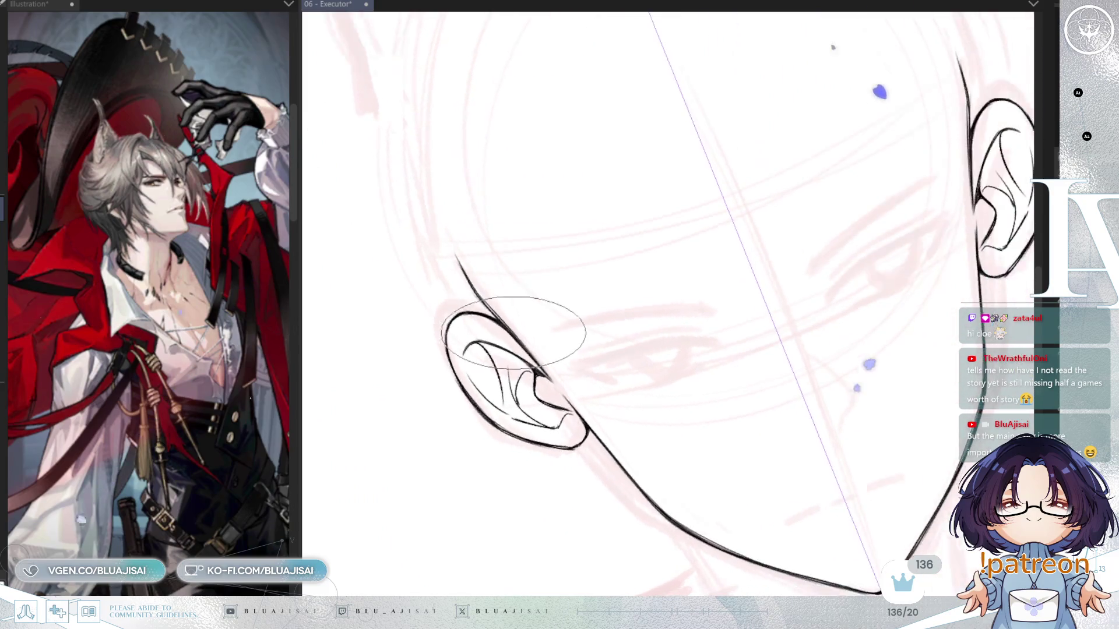
{"action": "scroll", "coordinate": [521, 363], "scroll_direction": "up", "scroll_amount": 4}
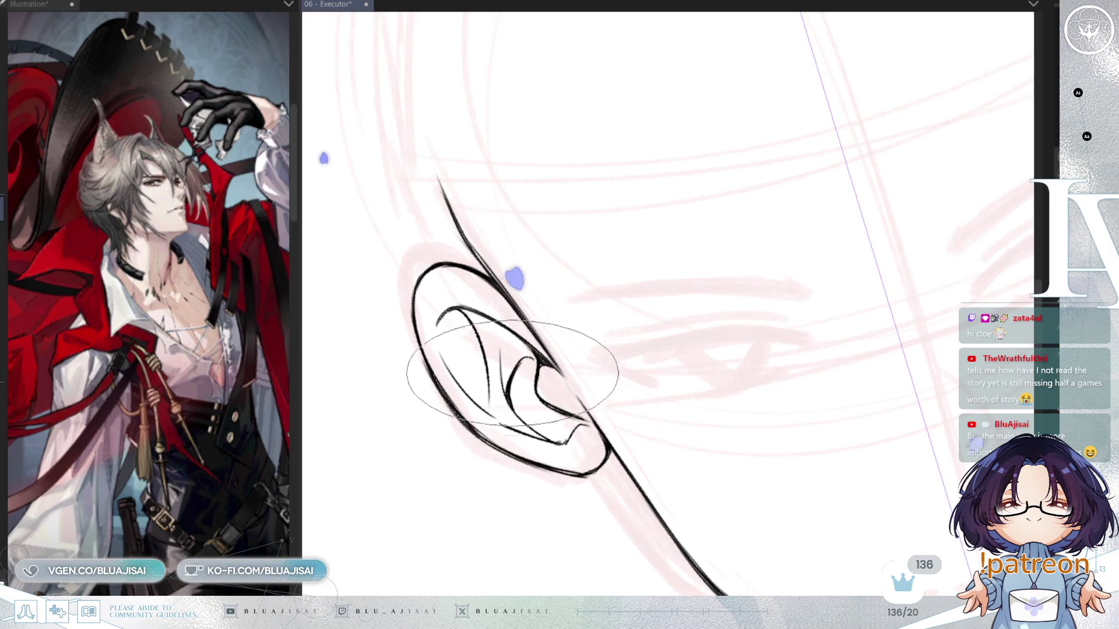
{"action": "left_click_drag", "start_coordinate": [541, 372], "coordinate": [524, 402]}
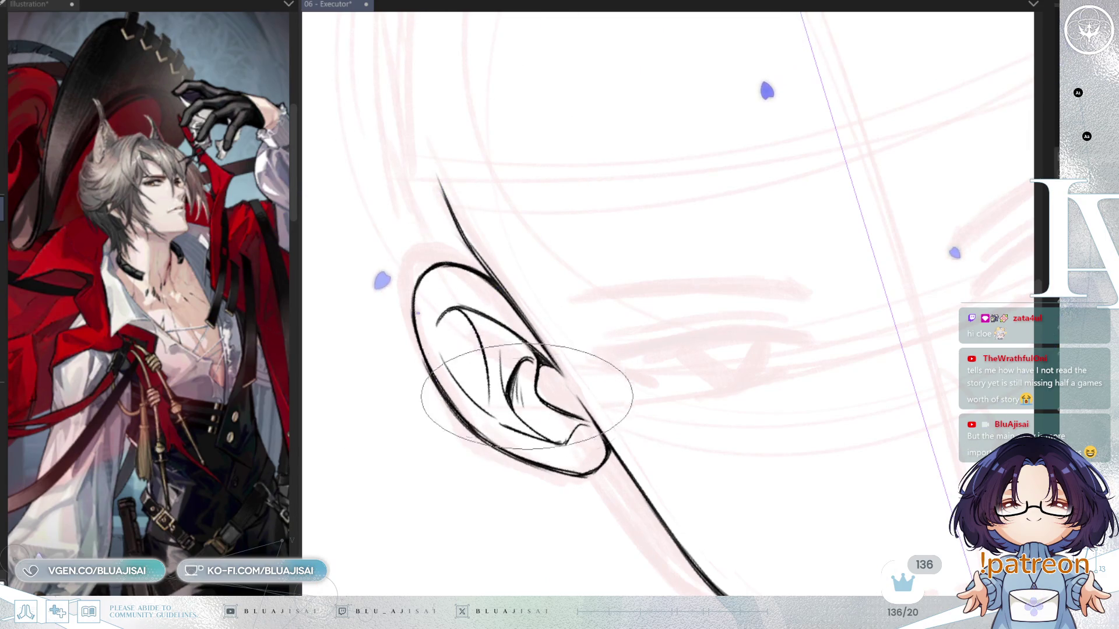
{"action": "left_click_drag", "start_coordinate": [501, 311], "coordinate": [500, 357]}
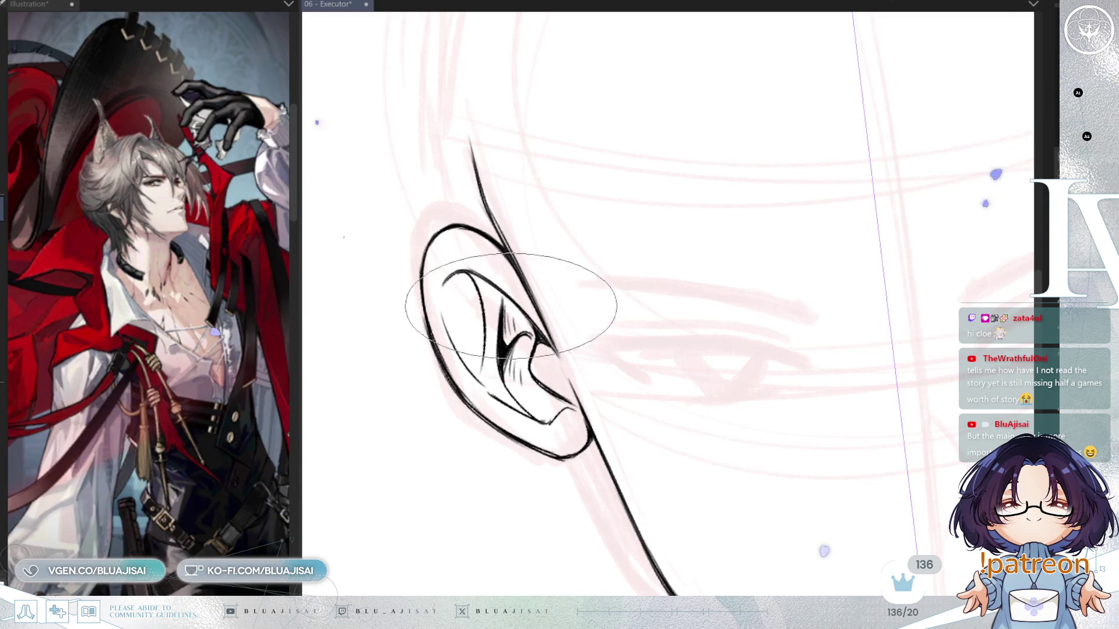
Flip the view back to normal, switch brush, and re-centre on the whole face
{"action": "key", "text": "h"}
{"action": "key", "text": "minus"}
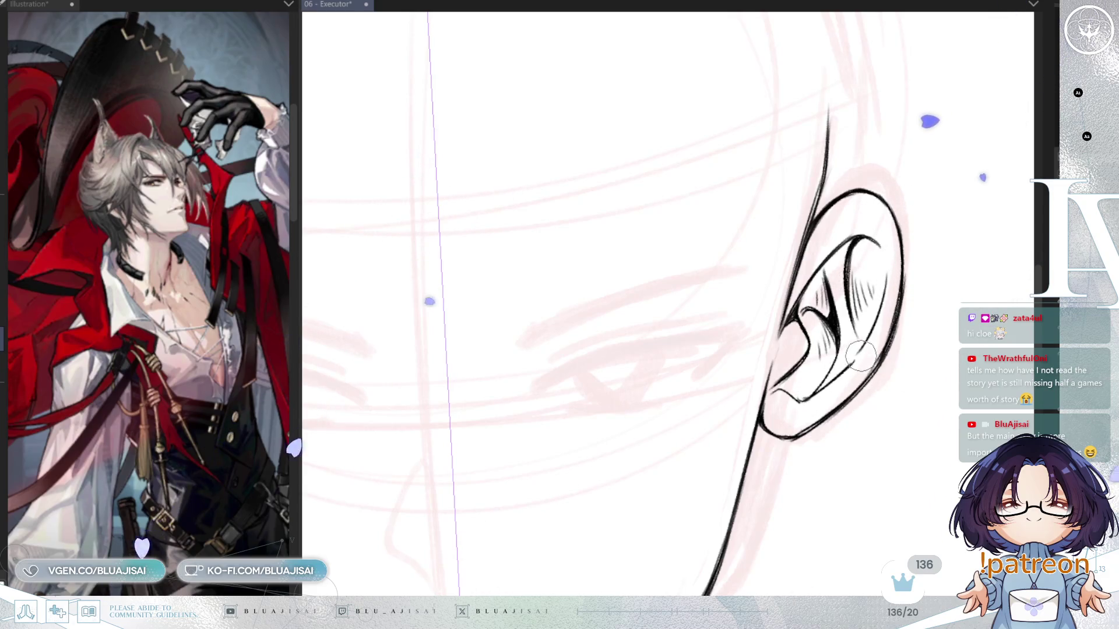
{"action": "key", "text": "e"}
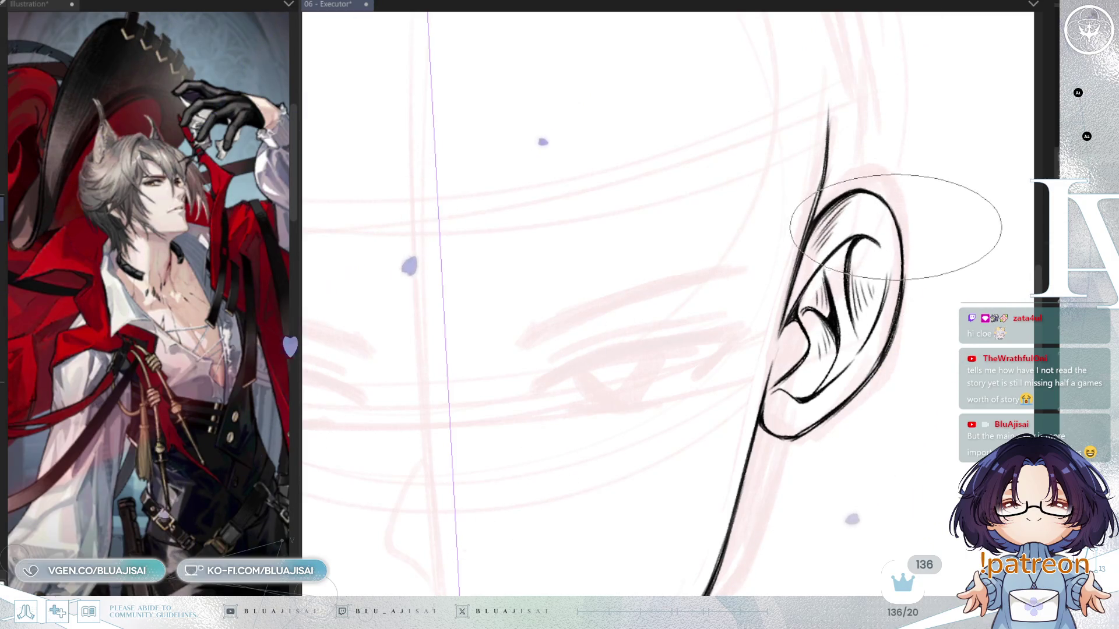
{"action": "scroll", "coordinate": [889, 336], "scroll_direction": "down", "scroll_amount": 2}
{"action": "left_click_drag", "start_coordinate": [889, 336], "coordinate": [798, 337]}
Lasso-select the left ear together with the left half of the inked jawline
{"action": "left_click_drag", "start_coordinate": [804, 387], "coordinate": [866, 344]}
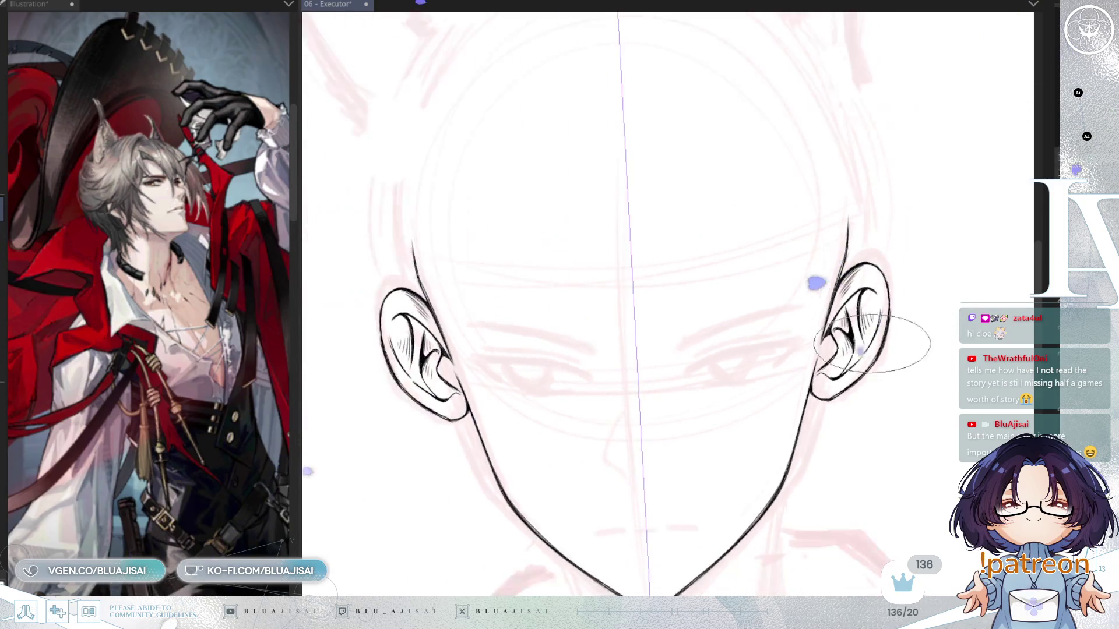
{"action": "scroll", "coordinate": [870, 385], "scroll_direction": "up", "scroll_amount": 2}
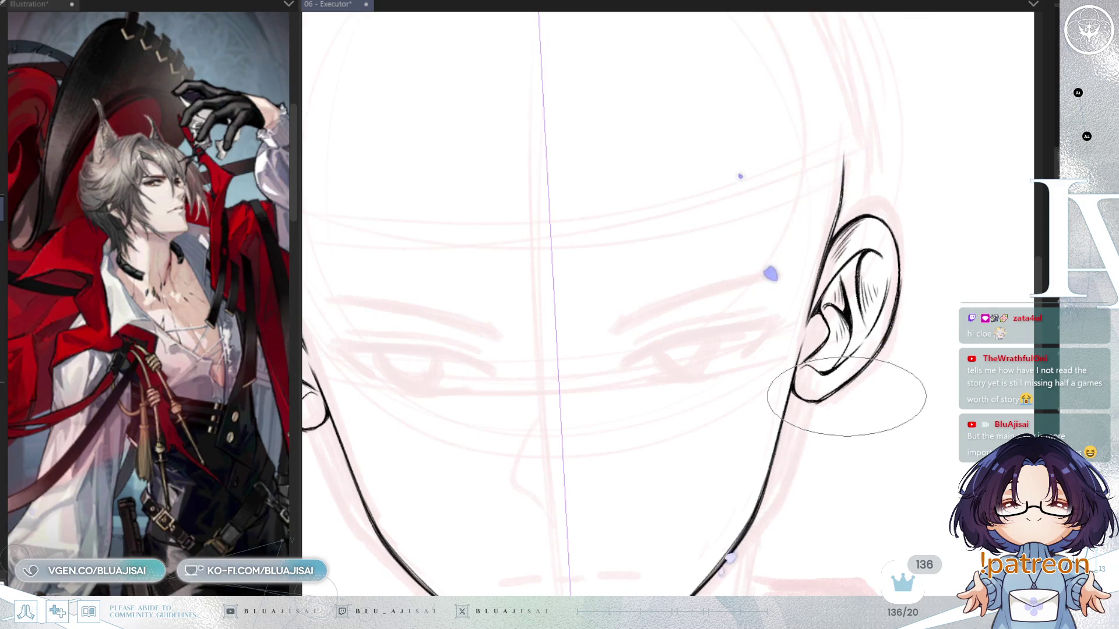
{"action": "scroll", "coordinate": [816, 408], "scroll_direction": "up", "scroll_amount": 1}
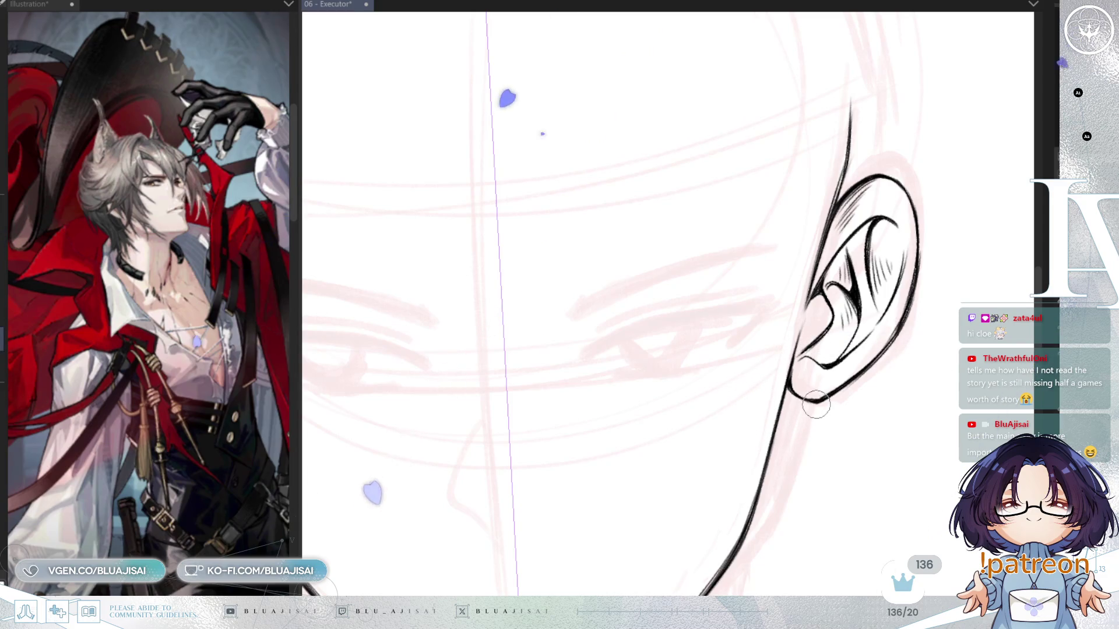
{"action": "scroll", "coordinate": [883, 368], "scroll_direction": "down", "scroll_amount": 3}
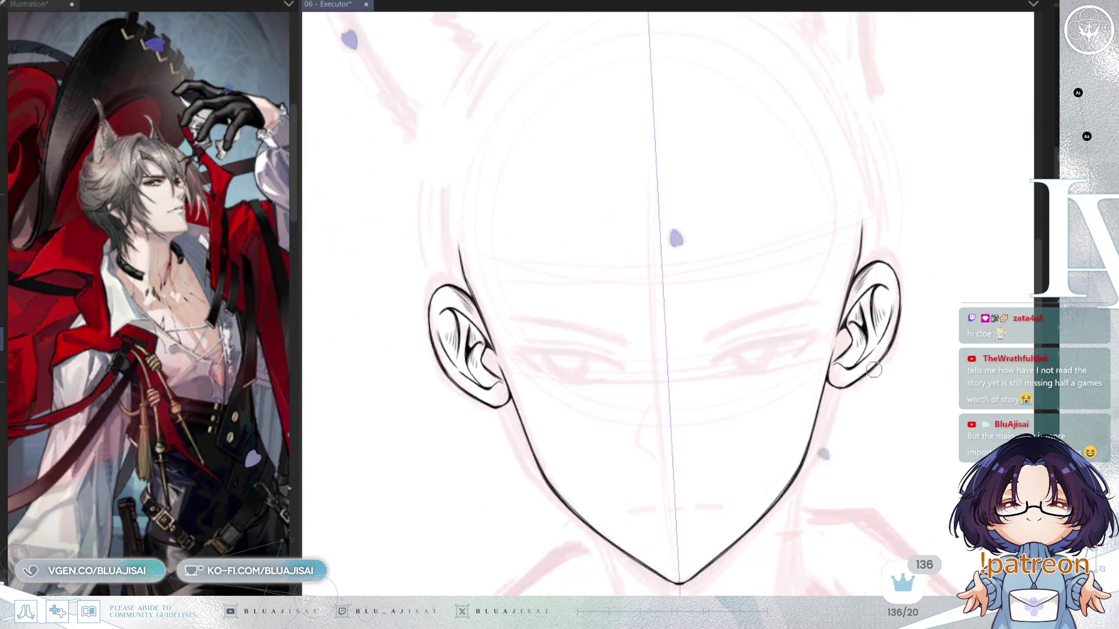
{"action": "scroll", "coordinate": [874, 361], "scroll_direction": "down", "scroll_amount": 4}
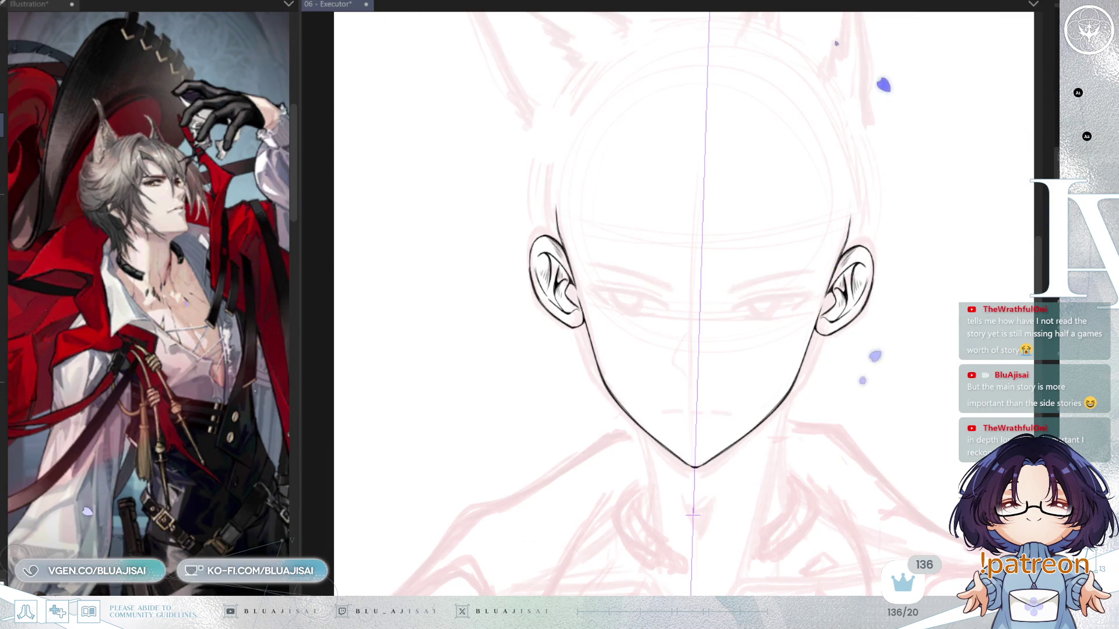
{"action": "scroll", "coordinate": [719, 392], "scroll_direction": "up", "scroll_amount": 1}
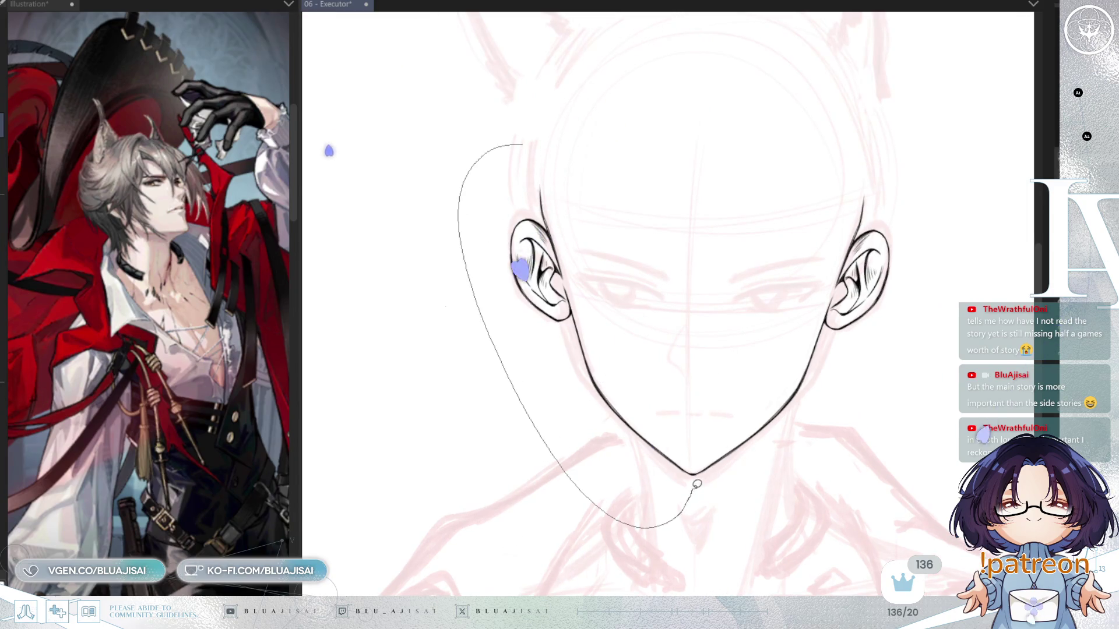
{"action": "left_click_drag", "start_coordinate": [695, 445], "coordinate": [692, 335]}
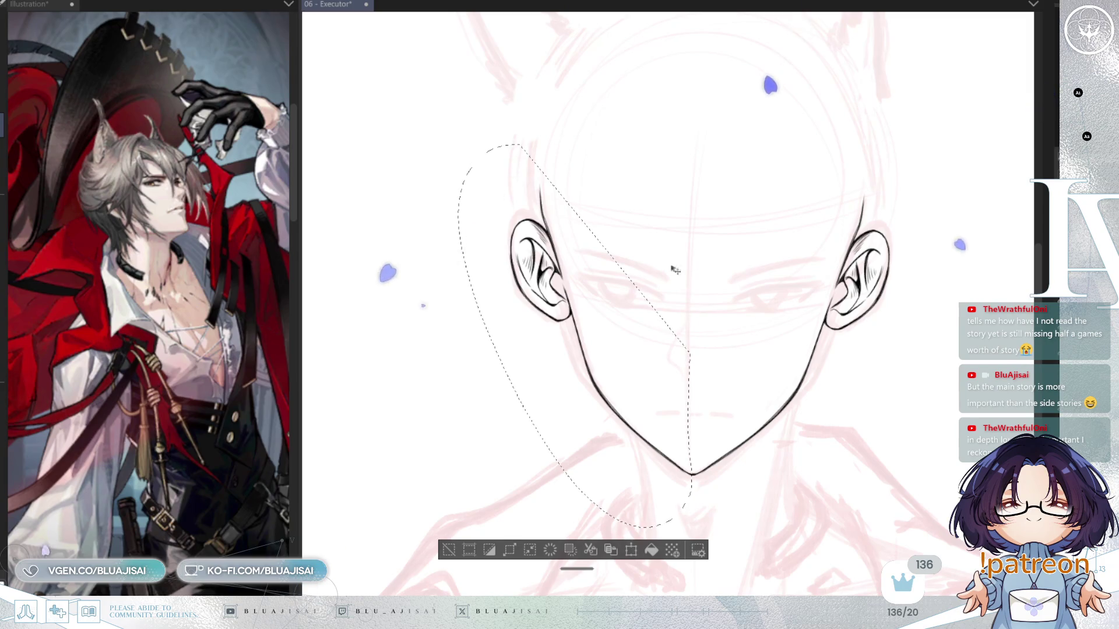
Skew the left ear and jaw slightly leftward, then the right ear and jaw right and down
{"action": "key", "text": "ctrl+t"}
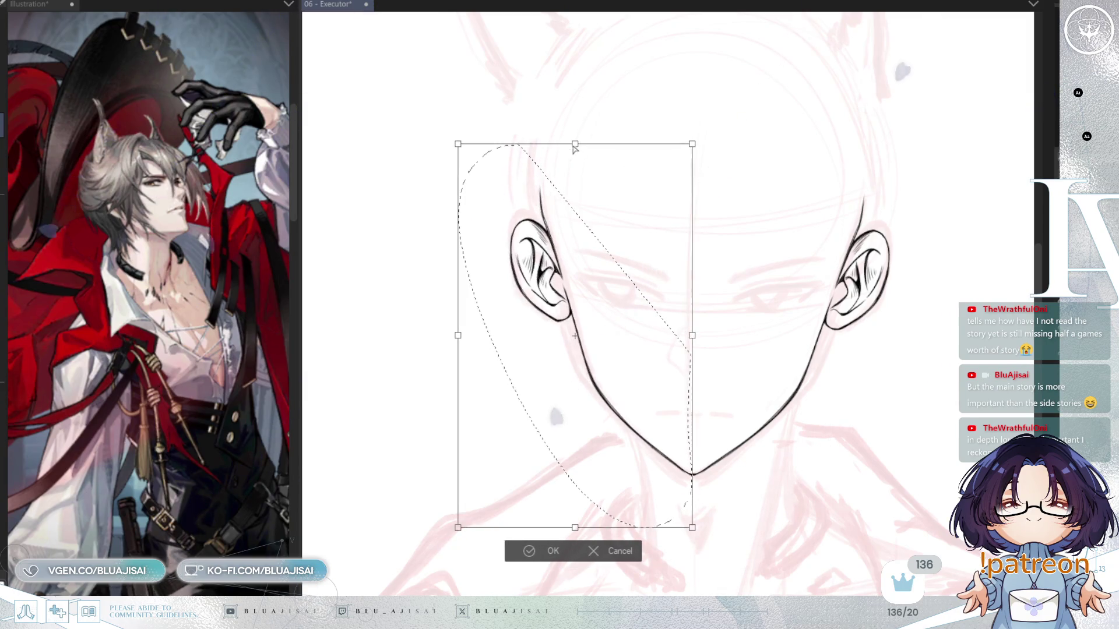
{"action": "left_click_drag", "start_coordinate": [575, 145], "coordinate": [569, 148]}
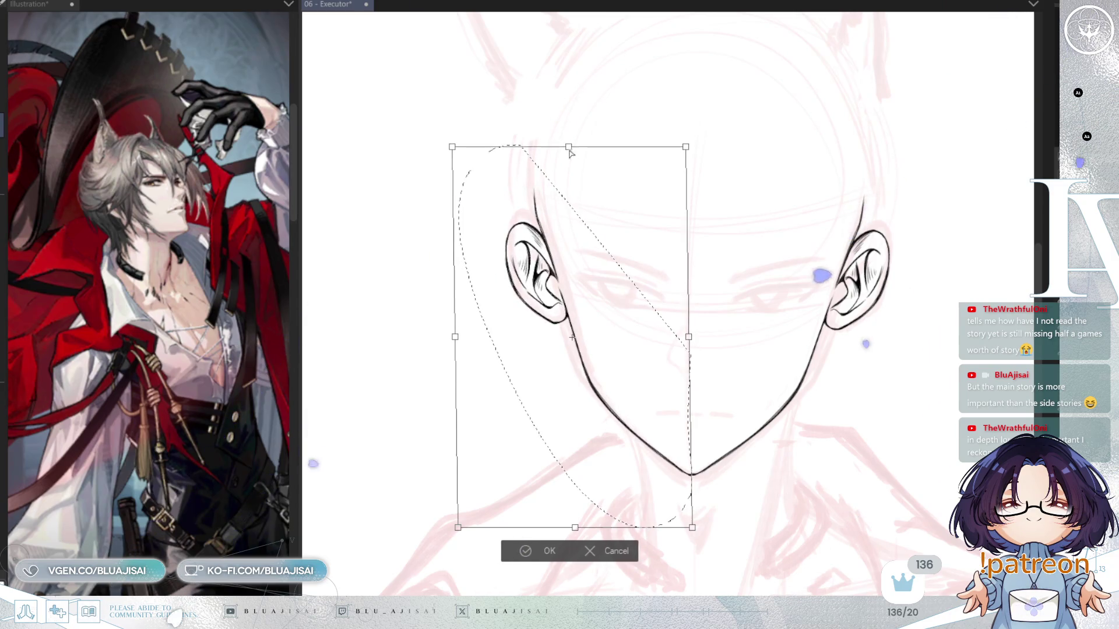
{"action": "left_click", "coordinate": [508, 551]}
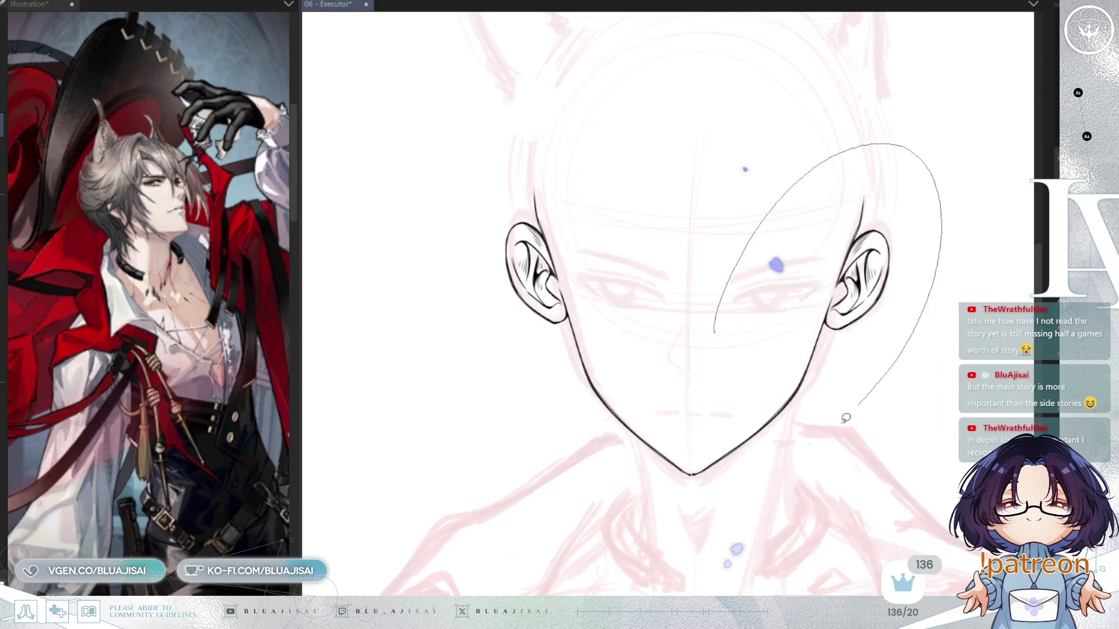
{"action": "left_click_drag", "start_coordinate": [697, 469], "coordinate": [692, 473]}
{"action": "key", "text": "ctrl+t"}
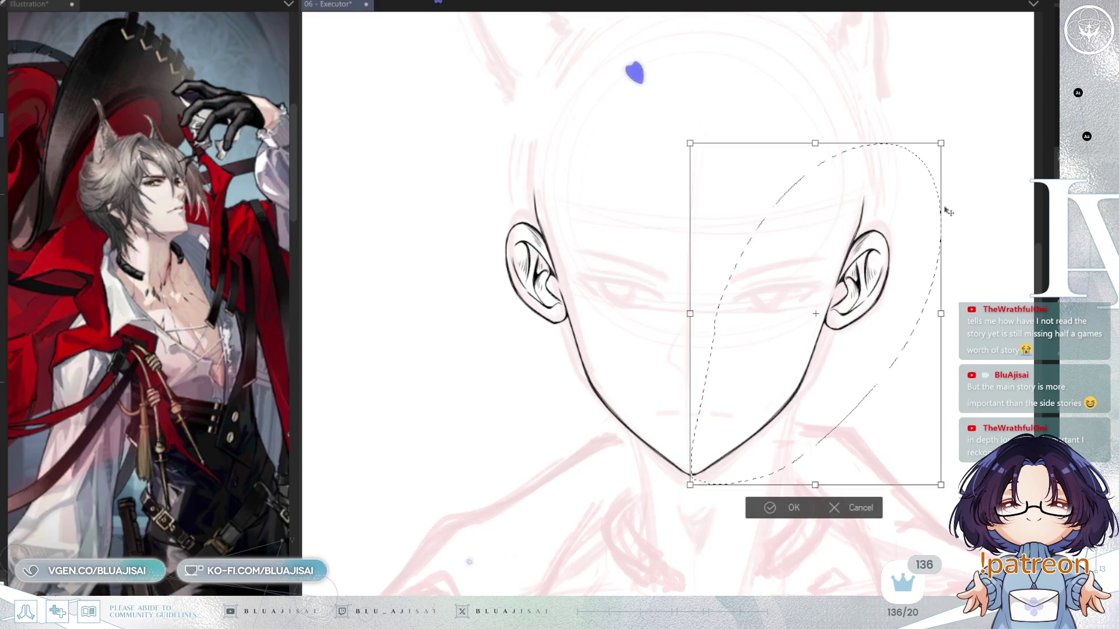
{"action": "left_click_drag", "start_coordinate": [815, 144], "coordinate": [824, 152]}
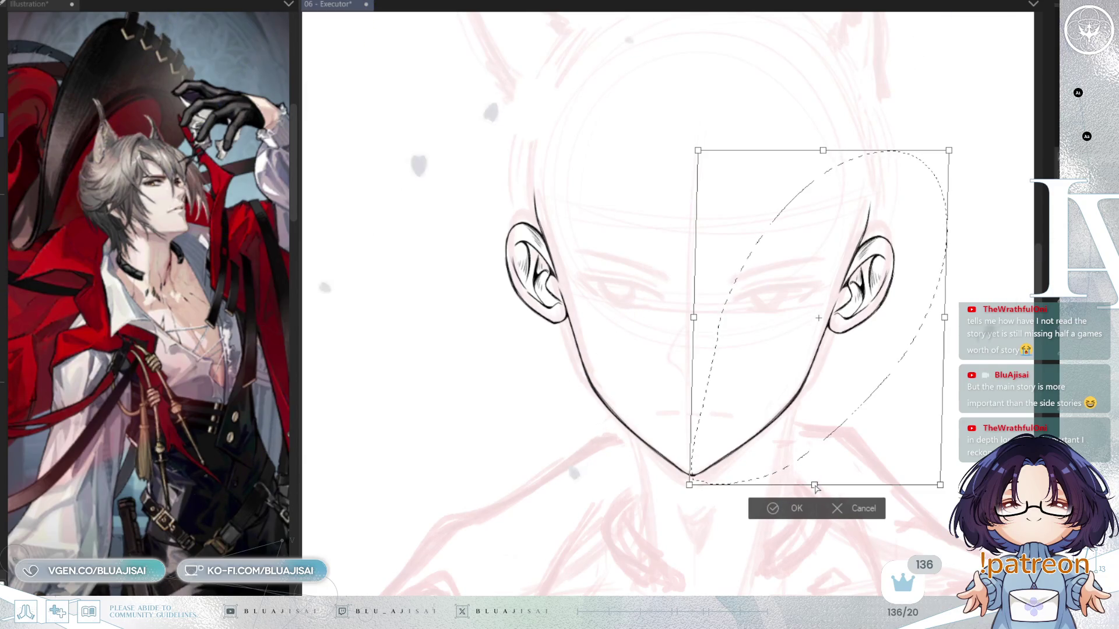
{"action": "left_click", "coordinate": [757, 512]}
{"action": "left_click", "coordinate": [691, 513]}
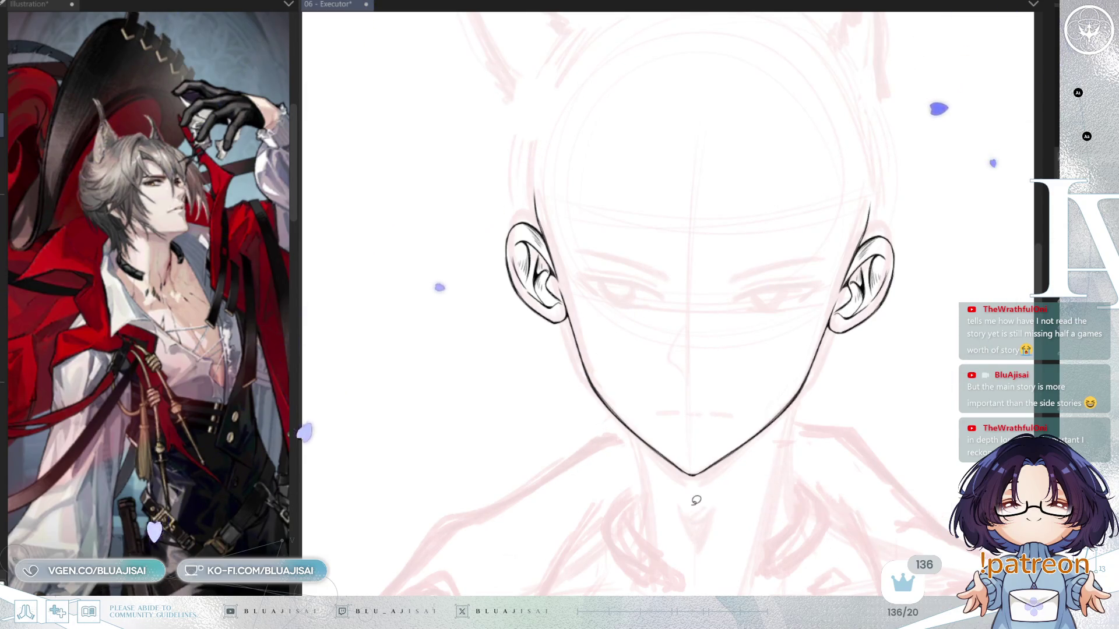
Return to the pen, adjust the brush size, and rotate the view so the jaw sits upright
{"action": "scroll", "coordinate": [694, 501], "scroll_direction": "up", "scroll_amount": 3}
{"action": "key", "text": "p"}
{"action": "scroll", "coordinate": [685, 453], "scroll_direction": "up", "scroll_amount": 2}
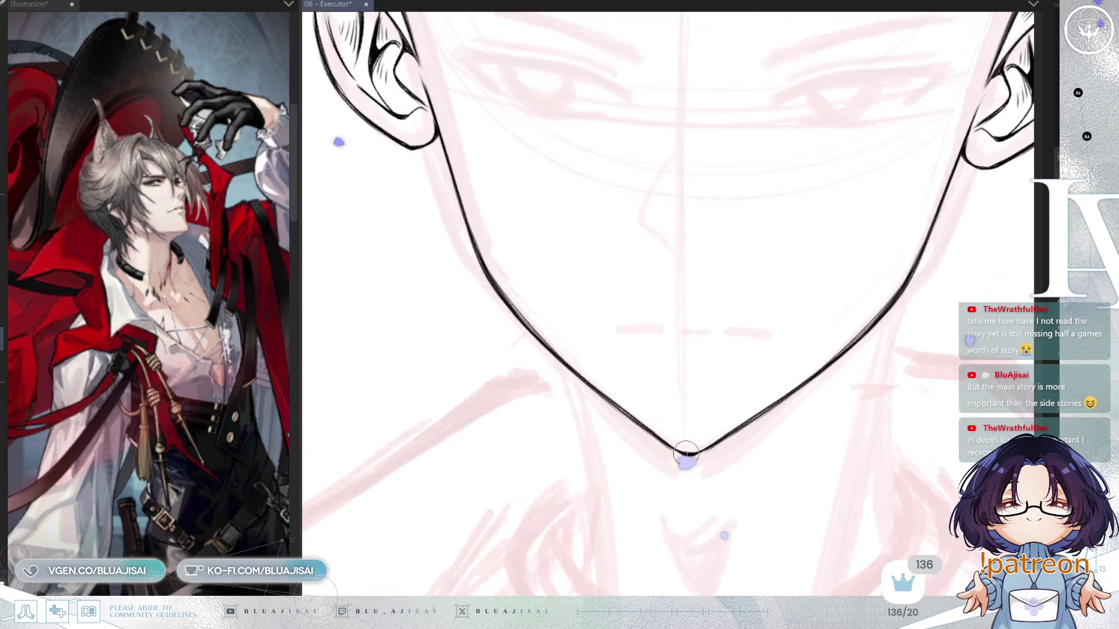
{"action": "mouse_move", "coordinate": [685, 457]}
{"action": "left_mouse_down"}
{"action": "mouse_move", "coordinate": [699, 454]}
{"action": "mouse_move", "coordinate": [670, 450]}
{"action": "mouse_move", "coordinate": [689, 458]}
{"action": "left_mouse_up"}
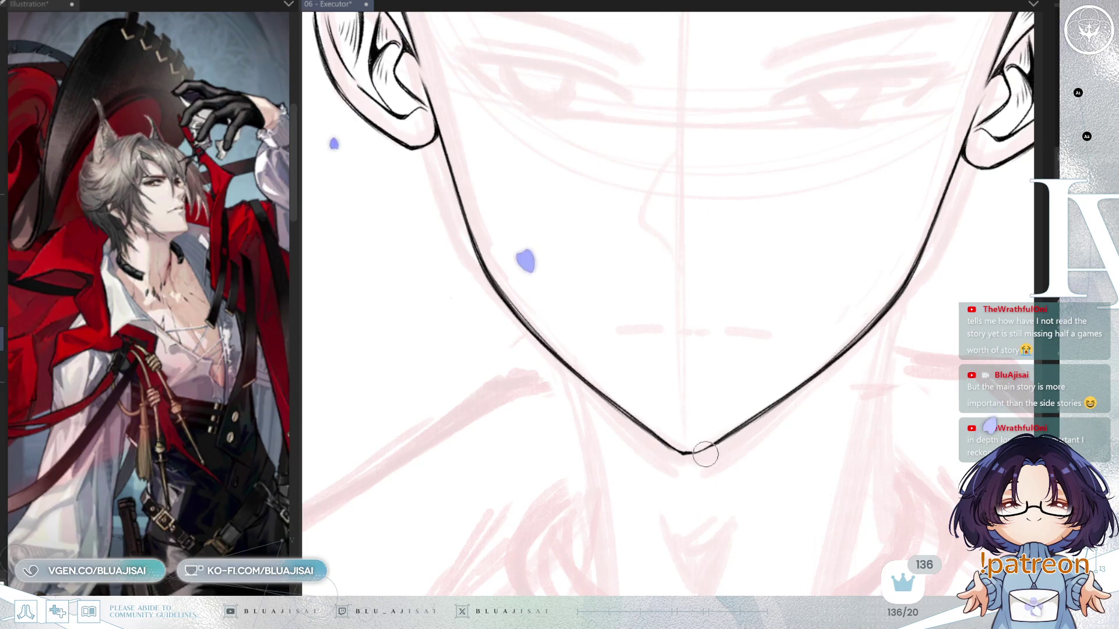
{"action": "mouse_move", "coordinate": [707, 454]}
{"action": "left_mouse_down"}
{"action": "mouse_move", "coordinate": [554, 345]}
{"action": "mouse_move", "coordinate": [556, 370]}
{"action": "mouse_move", "coordinate": [555, 344]}
{"action": "left_mouse_up"}
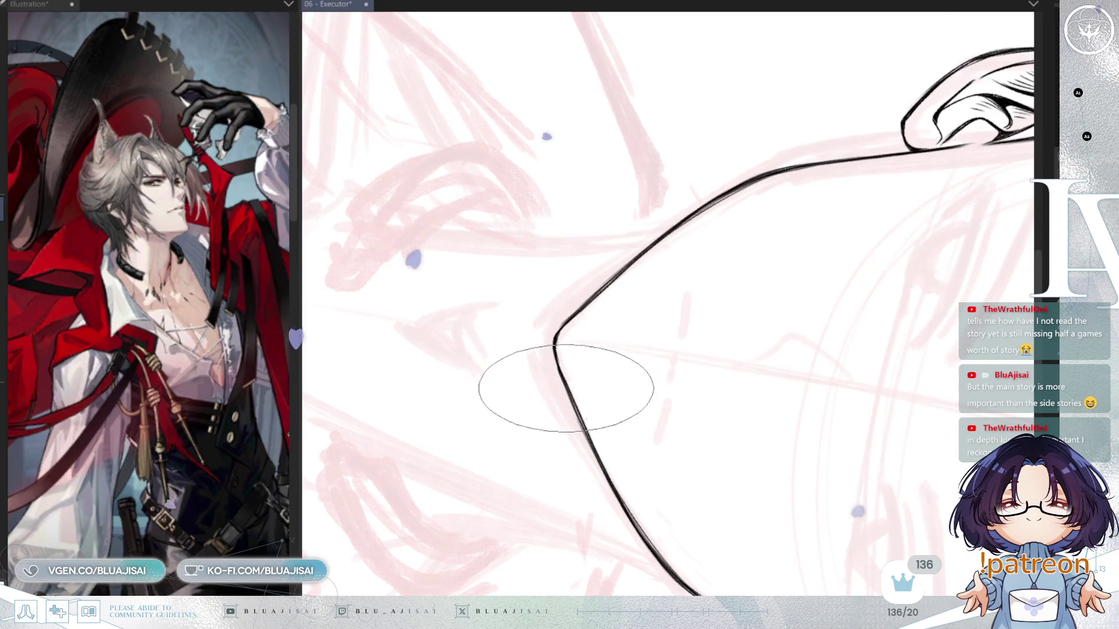
{"action": "left_click_drag", "start_coordinate": [559, 365], "coordinate": [554, 364]}
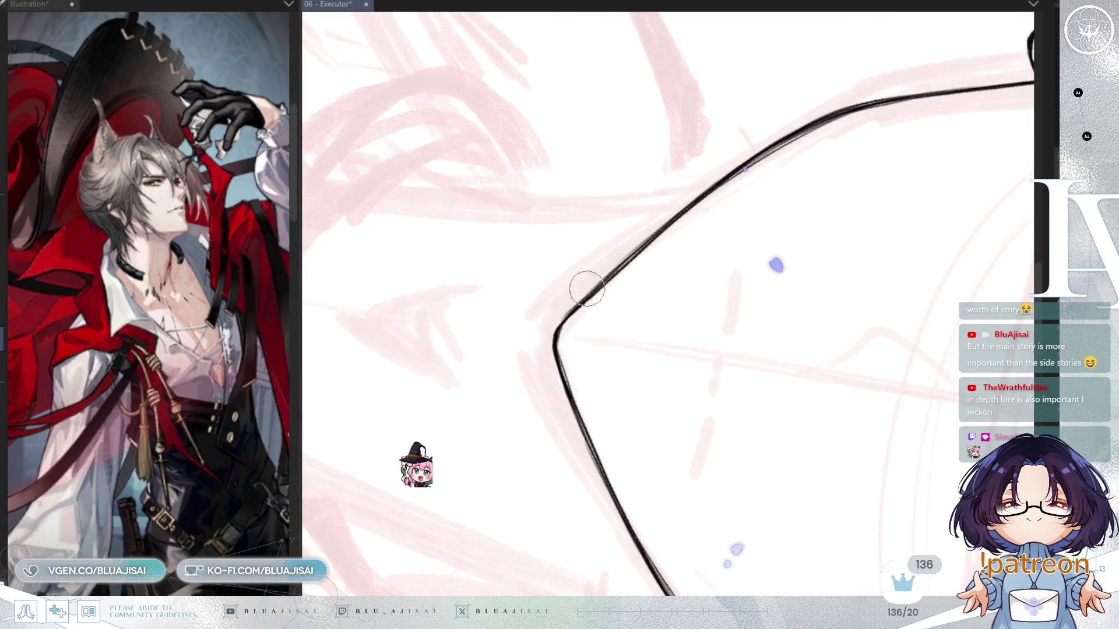
{"action": "key", "text": "e"}
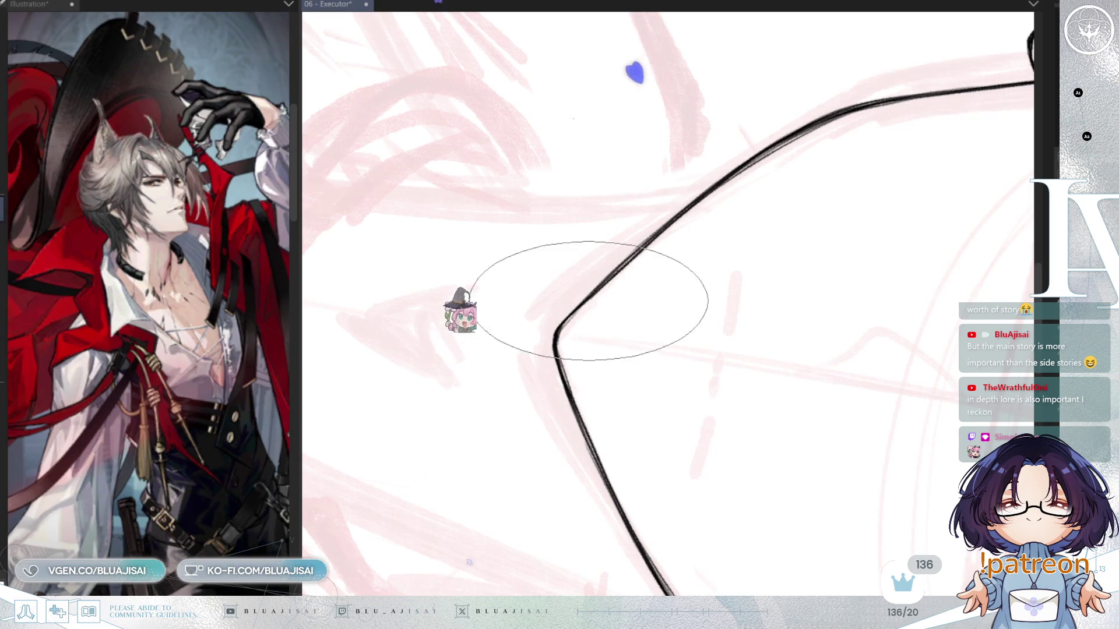
{"action": "mouse_move", "coordinate": [687, 207]}
{"action": "left_mouse_down"}
{"action": "mouse_move", "coordinate": [699, 250]}
{"action": "mouse_move", "coordinate": [730, 243]}
{"action": "mouse_move", "coordinate": [867, 155]}
{"action": "mouse_move", "coordinate": [879, 236]}
{"action": "left_mouse_up"}
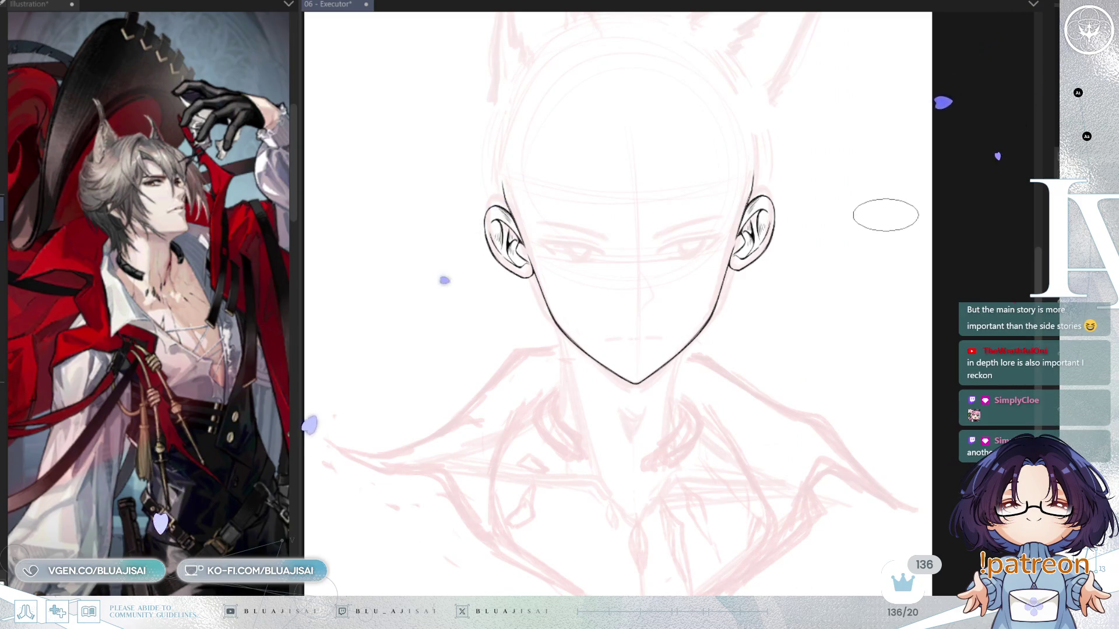
Transform the whole inked face a few pixels left and down and commit it
{"action": "key", "text": "ctrl+t"}
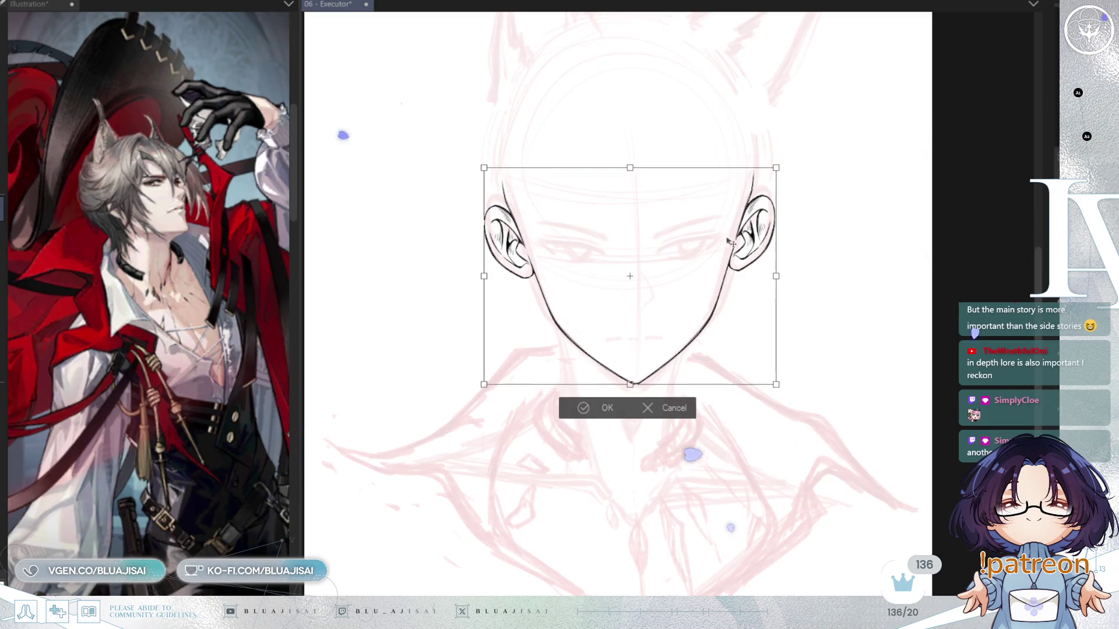
{"action": "left_click_drag", "start_coordinate": [747, 300], "coordinate": [748, 302]}
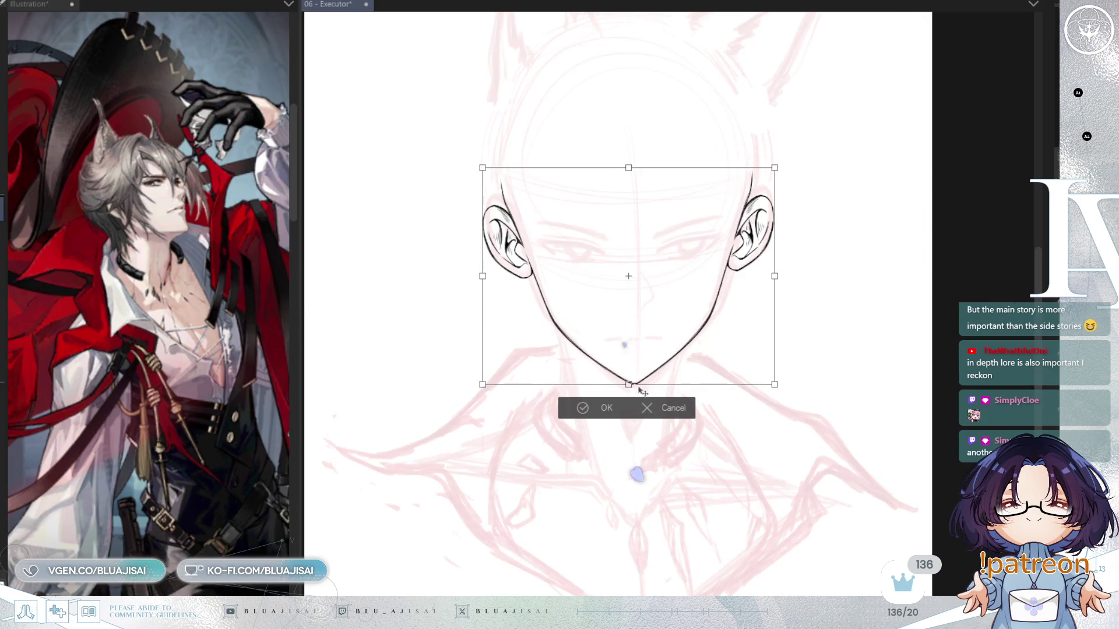
{"action": "scroll", "coordinate": [647, 389], "scroll_direction": "up", "scroll_amount": 2}
{"action": "scroll", "coordinate": [656, 383], "scroll_direction": "down", "scroll_amount": 3}
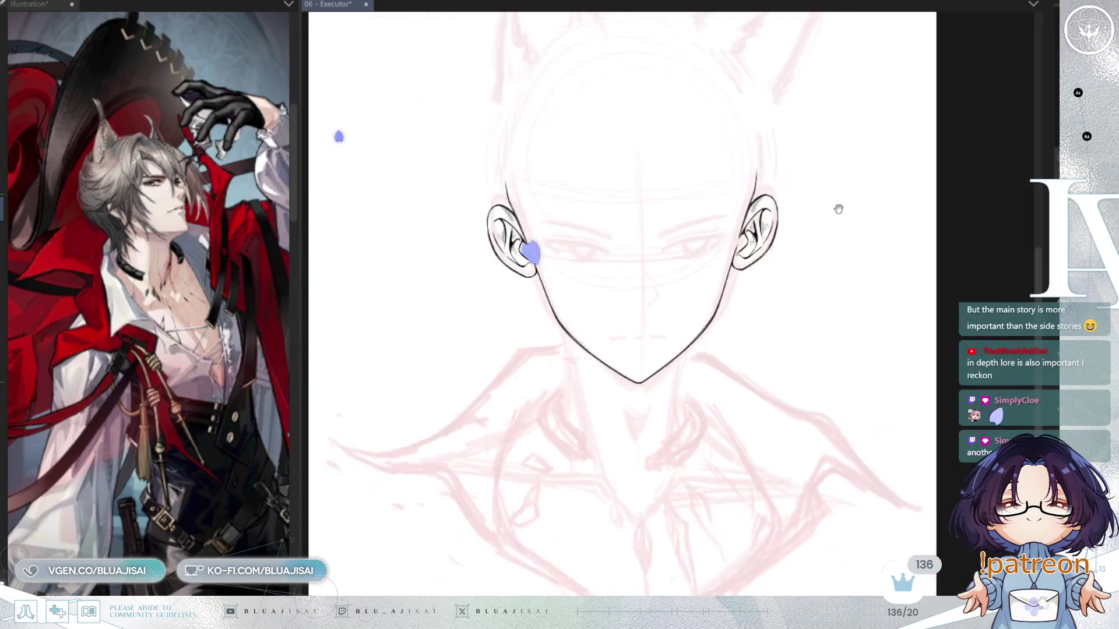
{"action": "scroll", "coordinate": [779, 350], "scroll_direction": "up", "scroll_amount": 2}
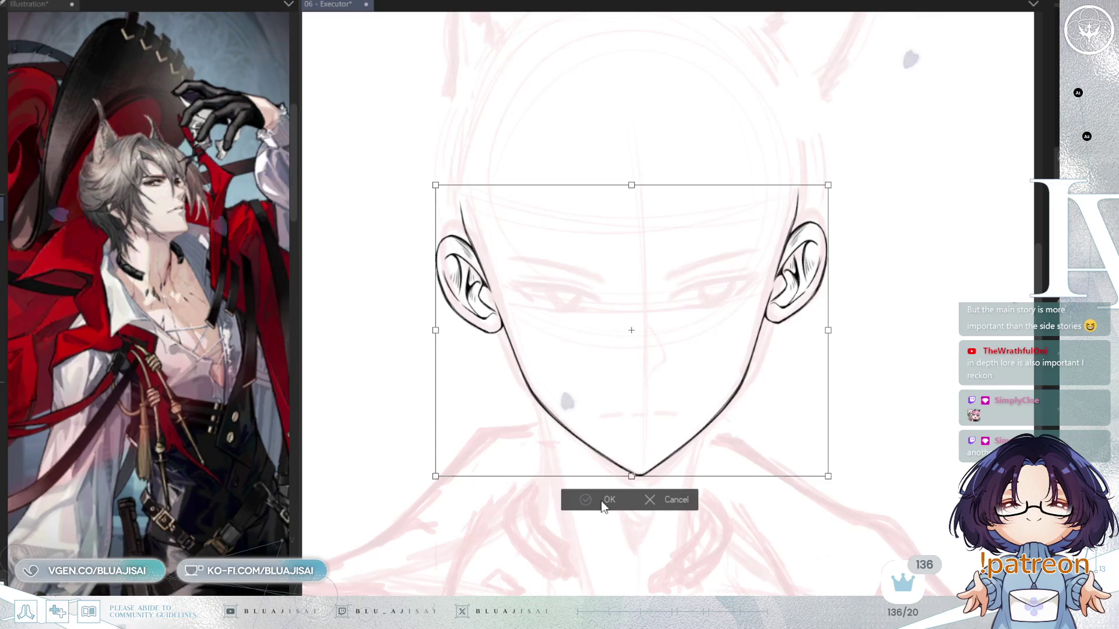
{"action": "left_click_drag", "start_coordinate": [827, 382], "coordinate": [950, 395]}
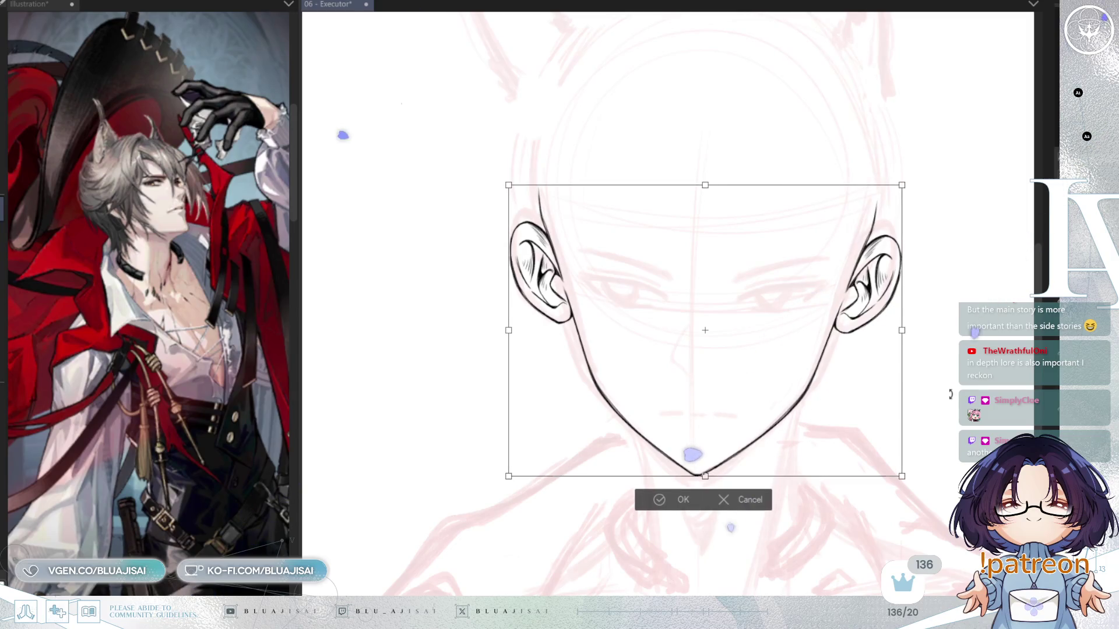
{"action": "left_click", "coordinate": [672, 501]}
Zoom in on the chin and place the first two marks of the mouth line
{"action": "mouse_move", "coordinate": [846, 441]}
{"action": "left_mouse_down"}
{"action": "mouse_move", "coordinate": [742, 445]}
{"action": "mouse_move", "coordinate": [744, 457]}
{"action": "mouse_move", "coordinate": [742, 425]}
{"action": "mouse_move", "coordinate": [705, 386]}
{"action": "mouse_move", "coordinate": [705, 369]}
{"action": "mouse_move", "coordinate": [783, 347]}
{"action": "left_mouse_up"}
{"action": "left_click", "coordinate": [777, 347]}
{"action": "left_click", "coordinate": [676, 380]}
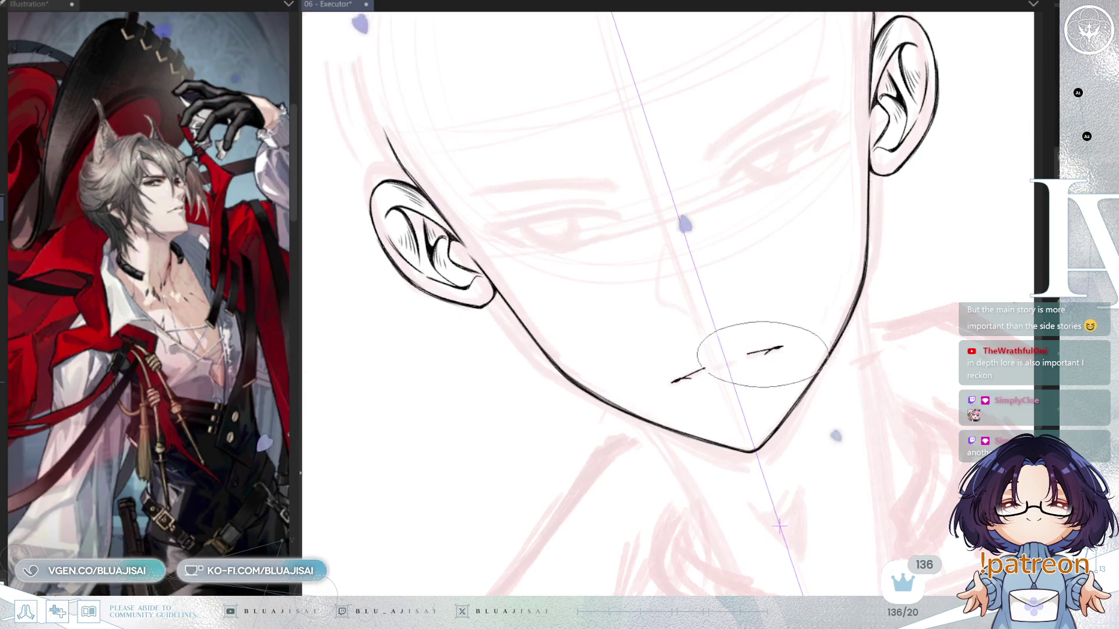
Draw short tapered mouth strokes, then turn the view upright and zoom out
{"action": "left_click_drag", "start_coordinate": [724, 363], "coordinate": [699, 367]}
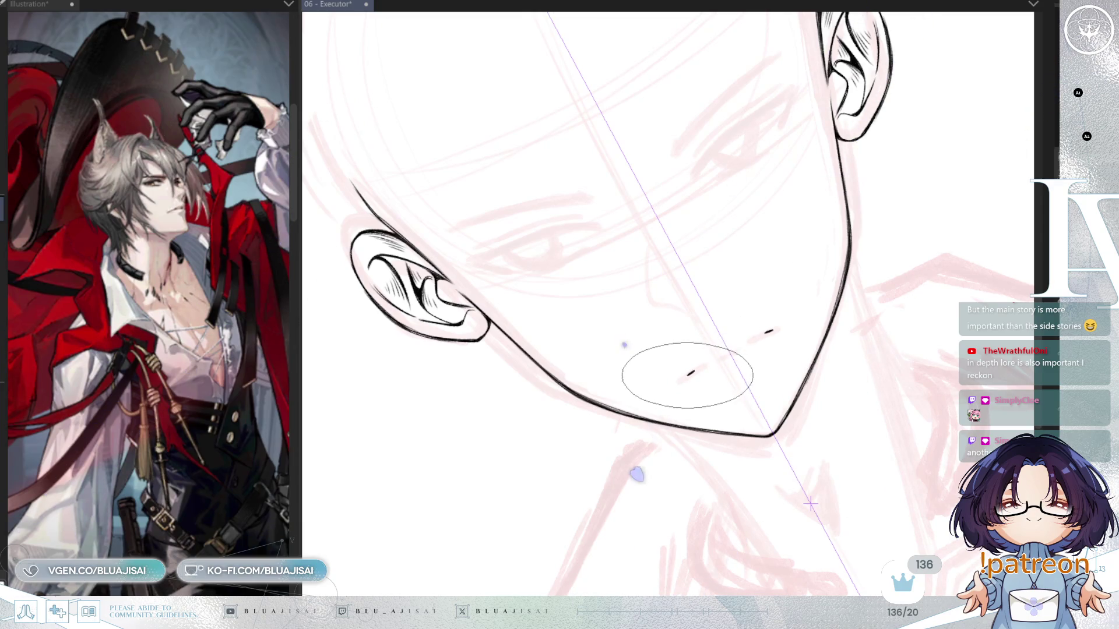
{"action": "left_click_drag", "start_coordinate": [763, 338], "coordinate": [702, 367]}
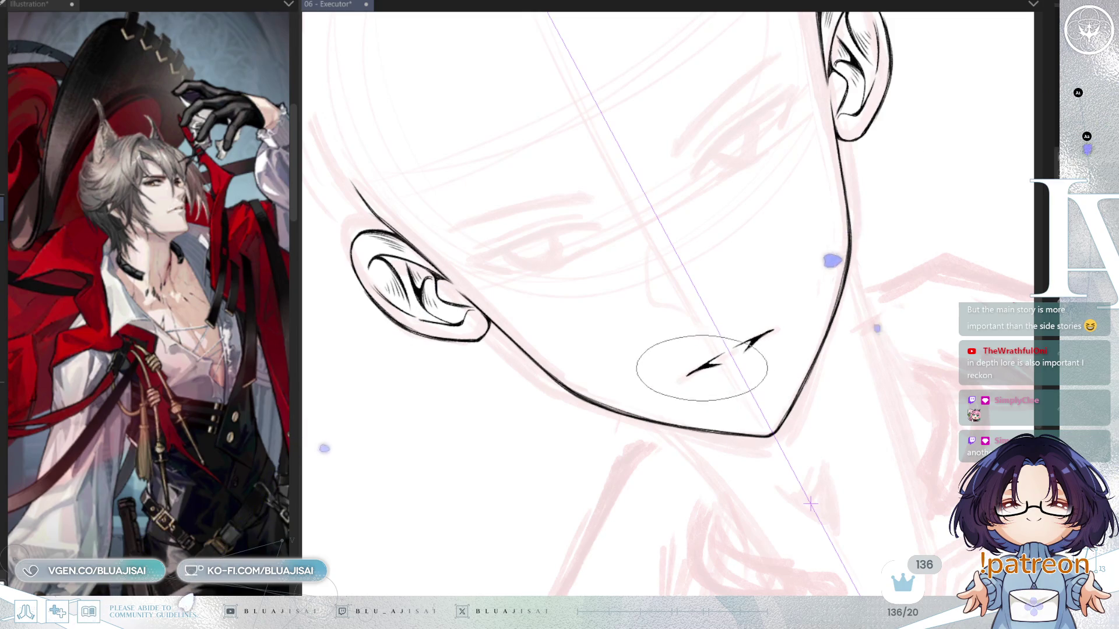
{"action": "left_click_drag", "start_coordinate": [750, 332], "coordinate": [906, 281]}
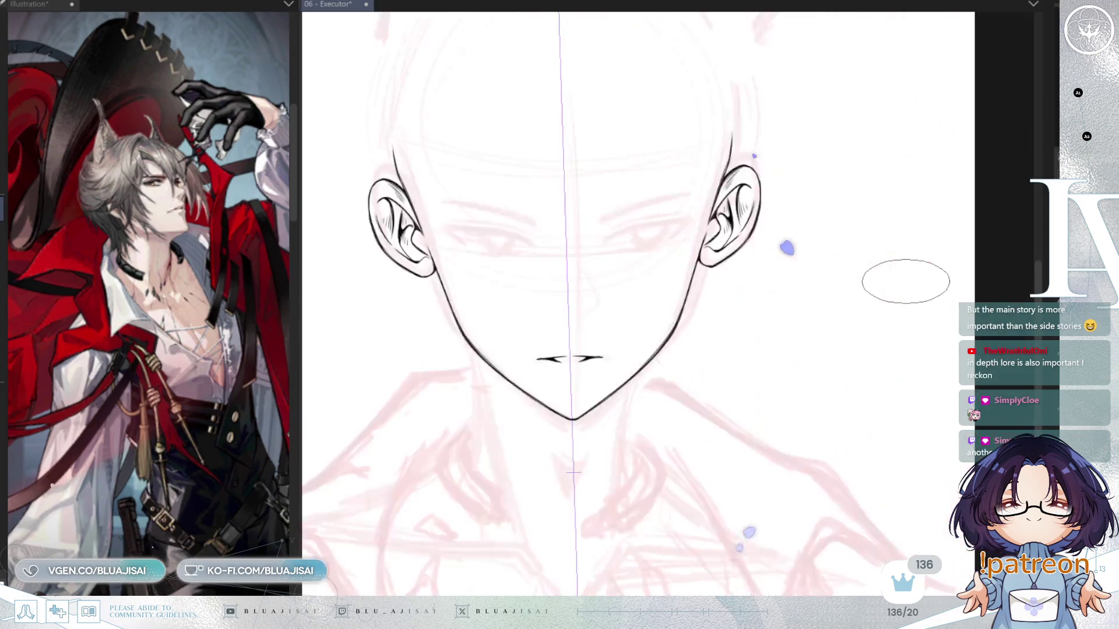
{"action": "scroll", "coordinate": [901, 286], "scroll_direction": "down", "scroll_amount": 3}
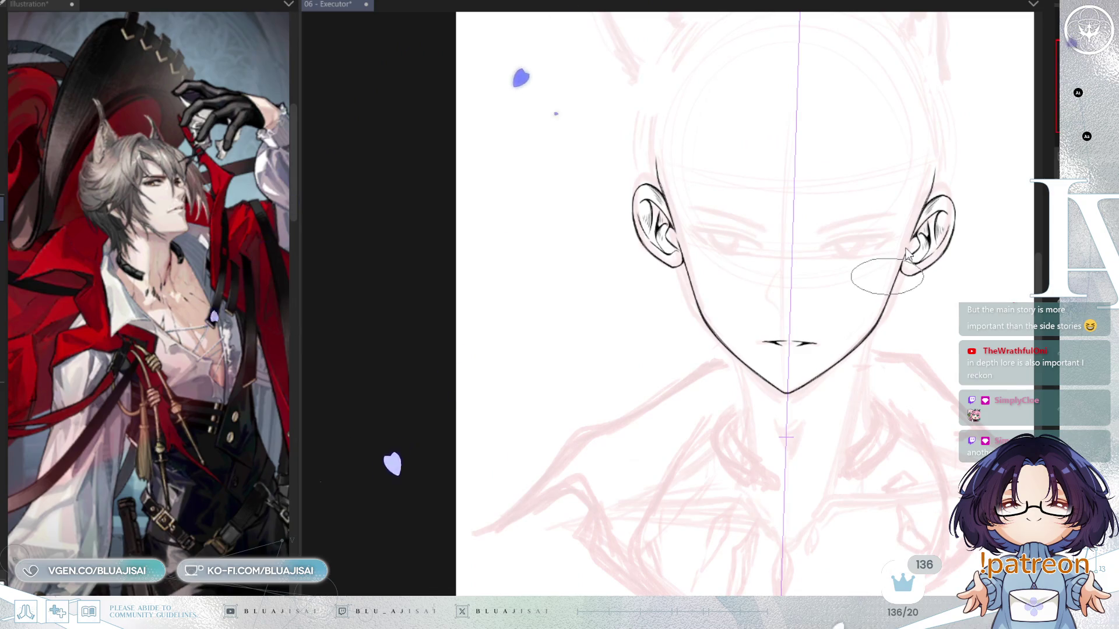
Save the 06 - Executor file with Ctrl+S
{"action": "key", "text": "ctrl+s"}
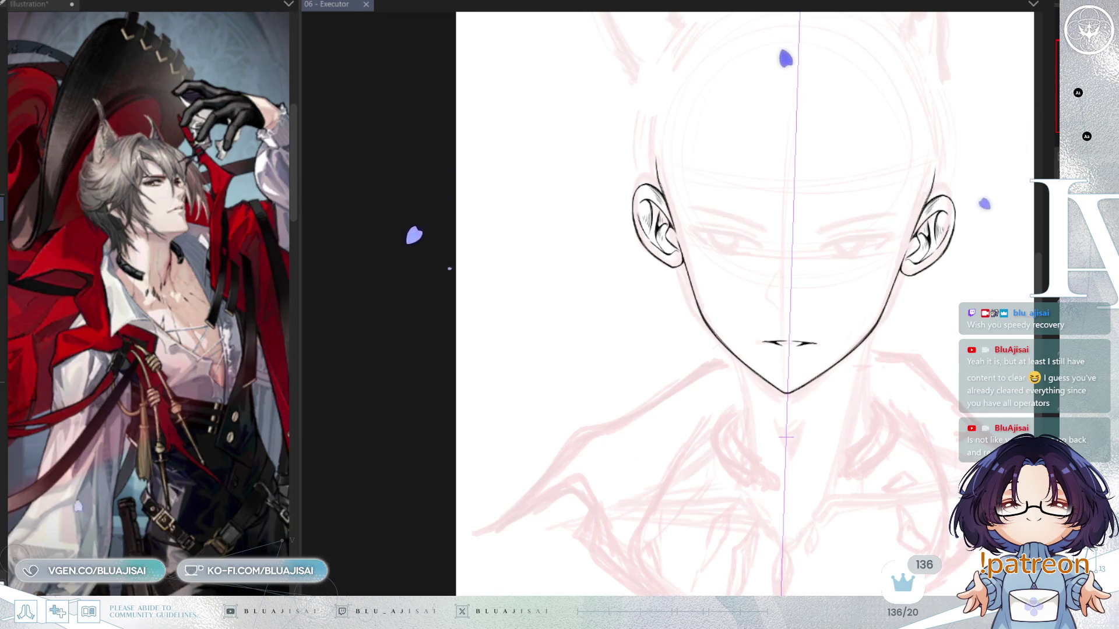
{"action": "left_click_drag", "start_coordinate": [942, 290], "coordinate": [883, 290]}
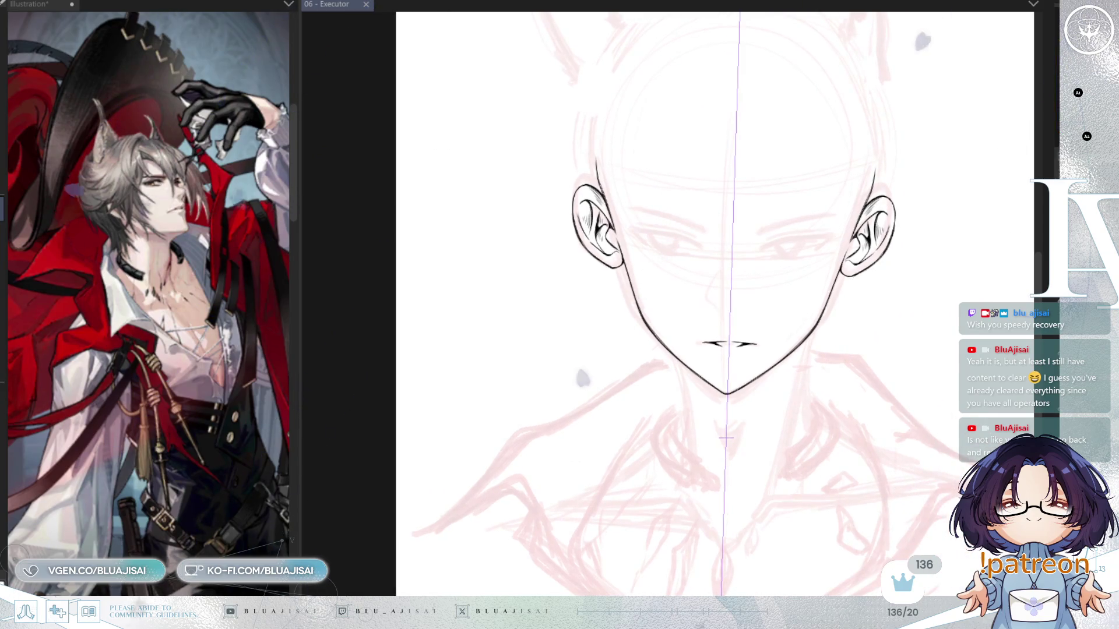
{"action": "scroll", "coordinate": [781, 320], "scroll_direction": "up", "scroll_amount": 2}
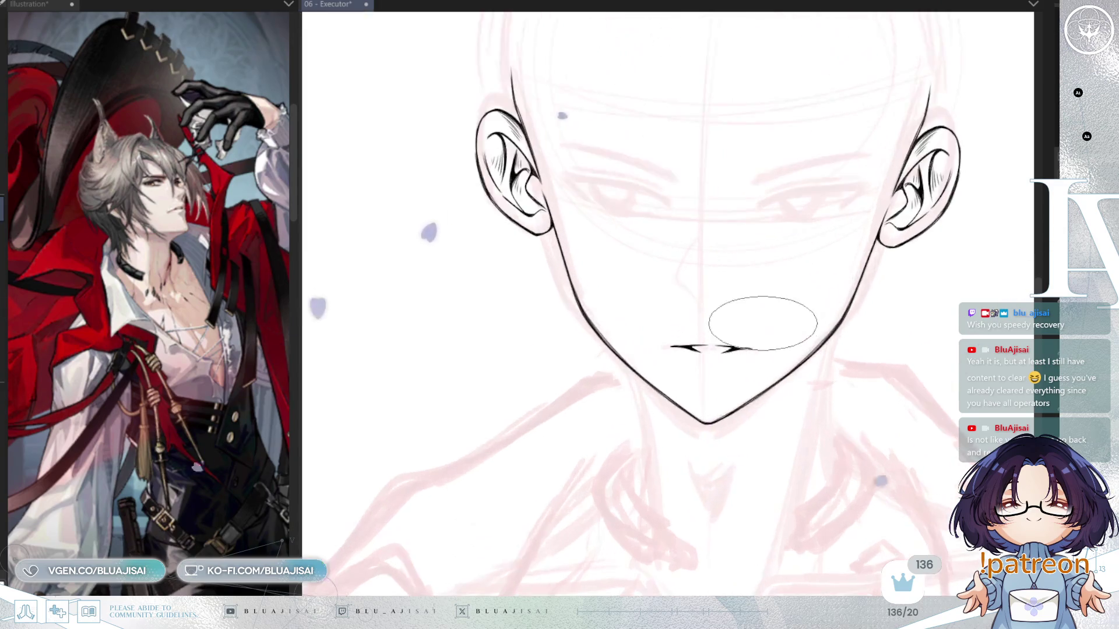
{"action": "scroll", "coordinate": [706, 245], "scroll_direction": "up", "scroll_amount": 1}
{"action": "left_click_drag", "start_coordinate": [704, 250], "coordinate": [702, 308]}
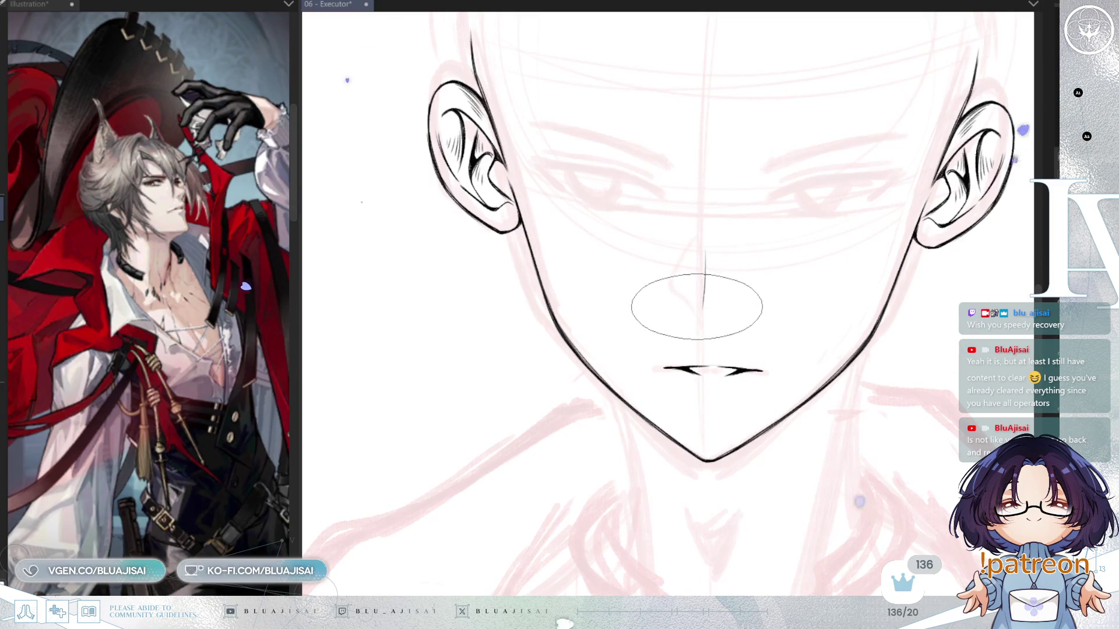
{"action": "left_click_drag", "start_coordinate": [702, 240], "coordinate": [698, 307]}
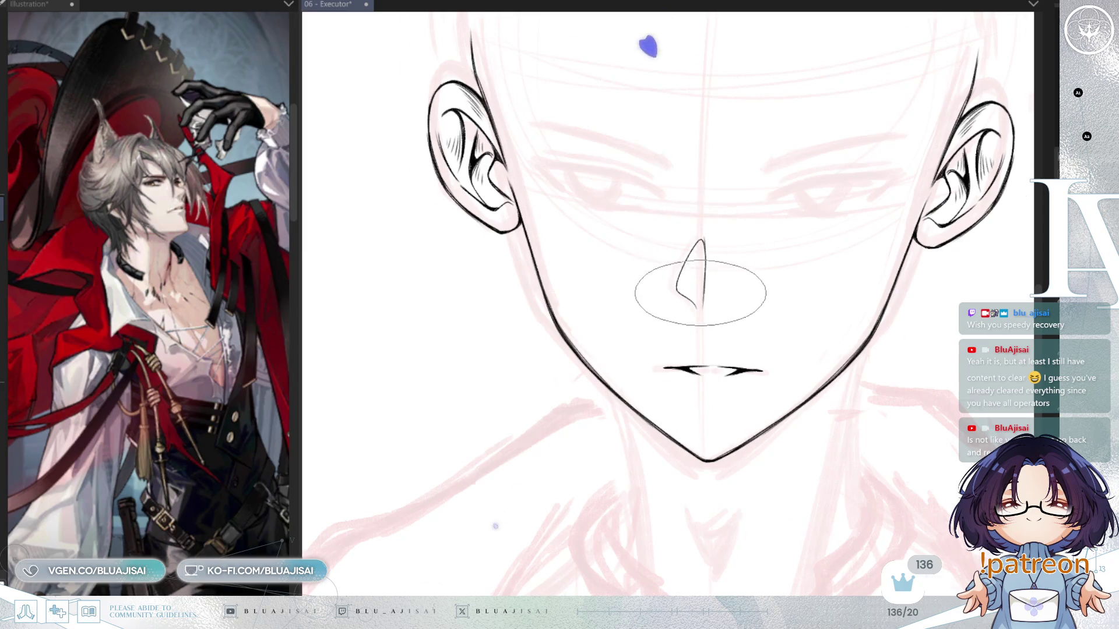
{"action": "scroll", "coordinate": [703, 244], "scroll_direction": "up", "scroll_amount": 1}
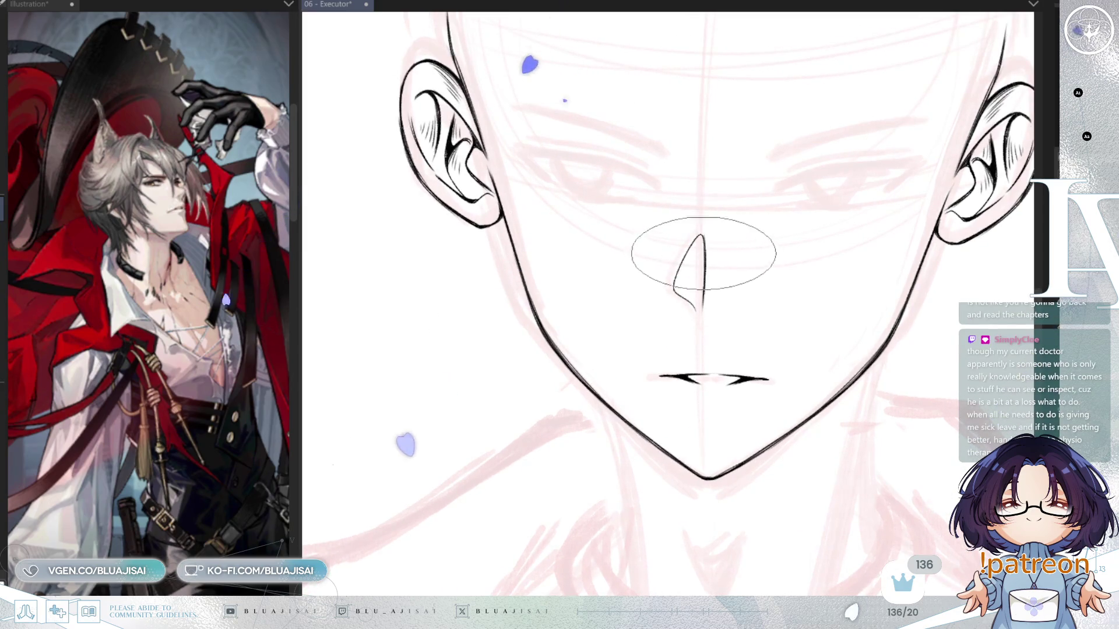
{"action": "scroll", "coordinate": [705, 241], "scroll_direction": "up", "scroll_amount": 4}
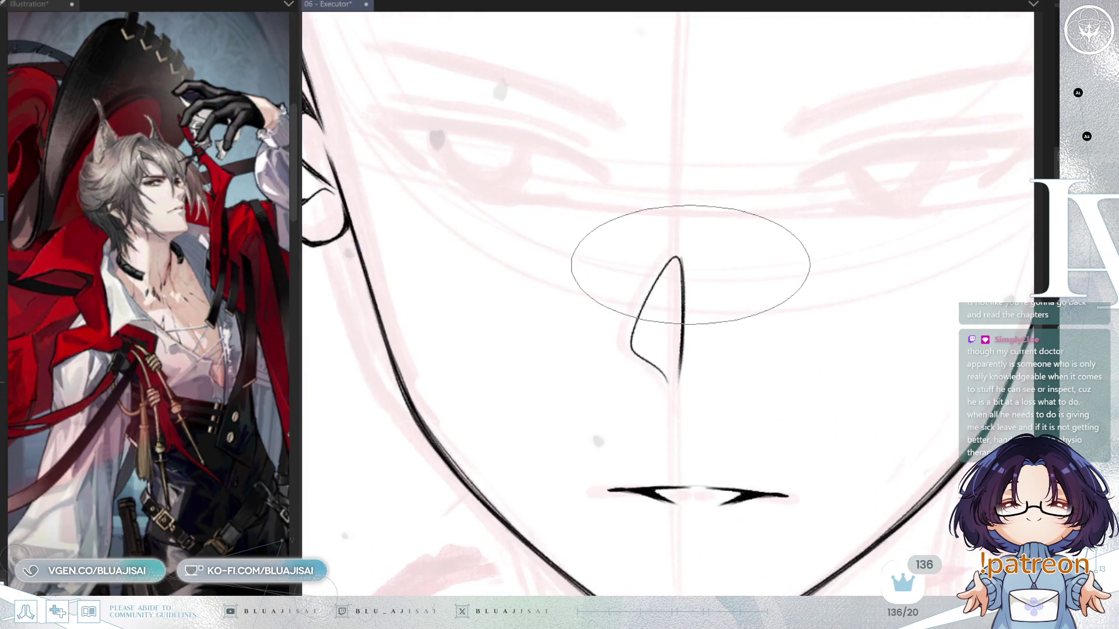
{"action": "key", "text": "p"}
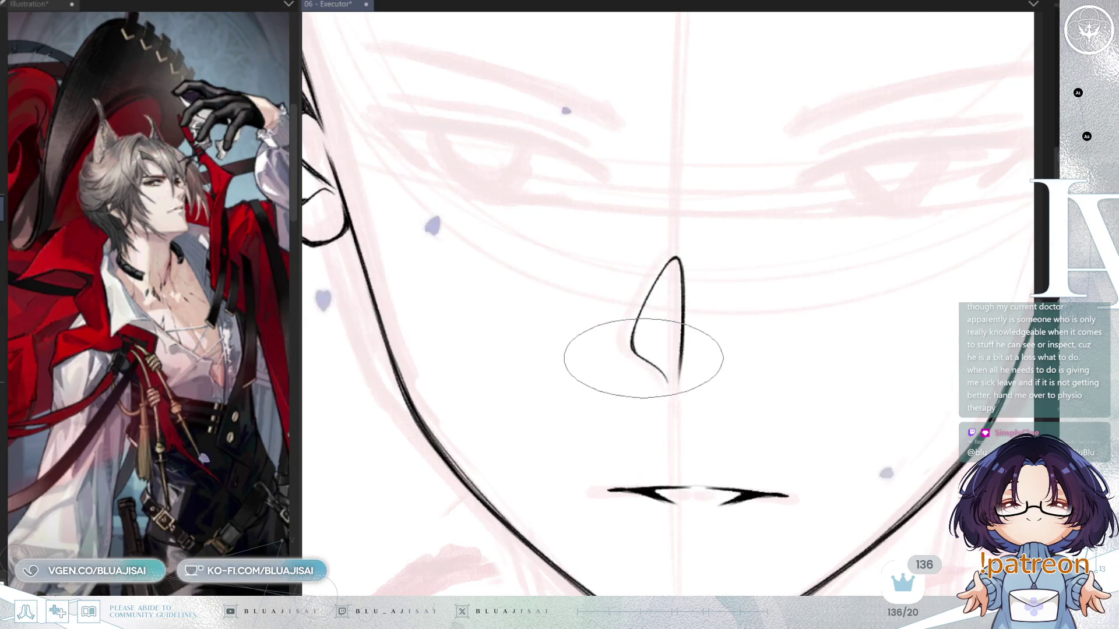
{"action": "scroll", "coordinate": [841, 290], "scroll_direction": "down", "scroll_amount": 3}
{"action": "left_click_drag", "start_coordinate": [835, 399], "coordinate": [768, 362]}
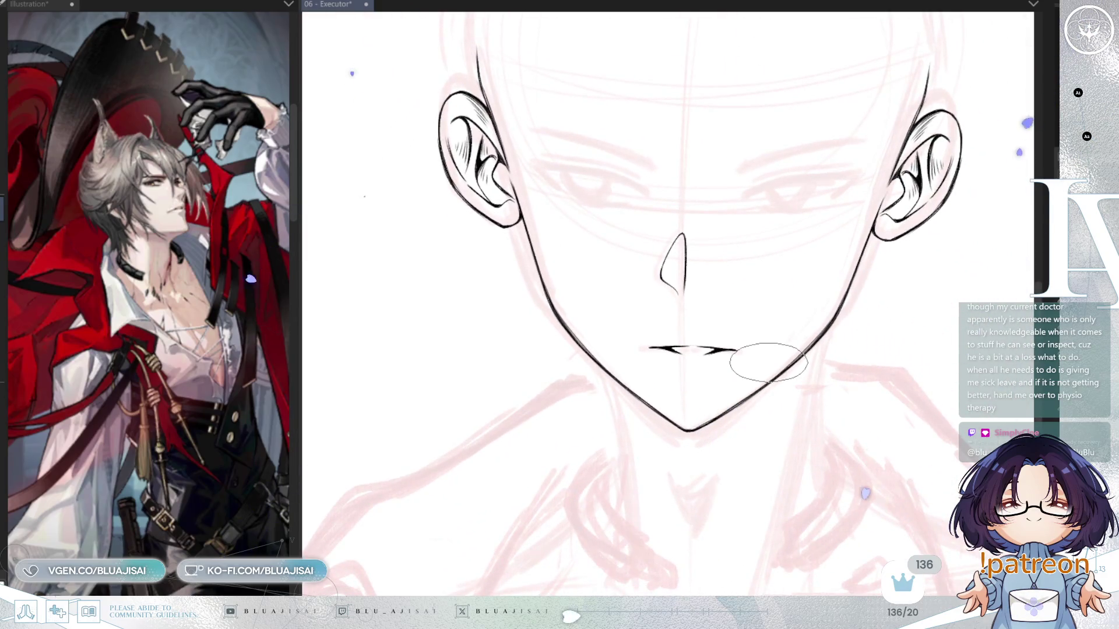
Scroll the view over the finished face lineart
{"action": "scroll", "coordinate": [844, 366], "scroll_direction": "down", "scroll_amount": 2}
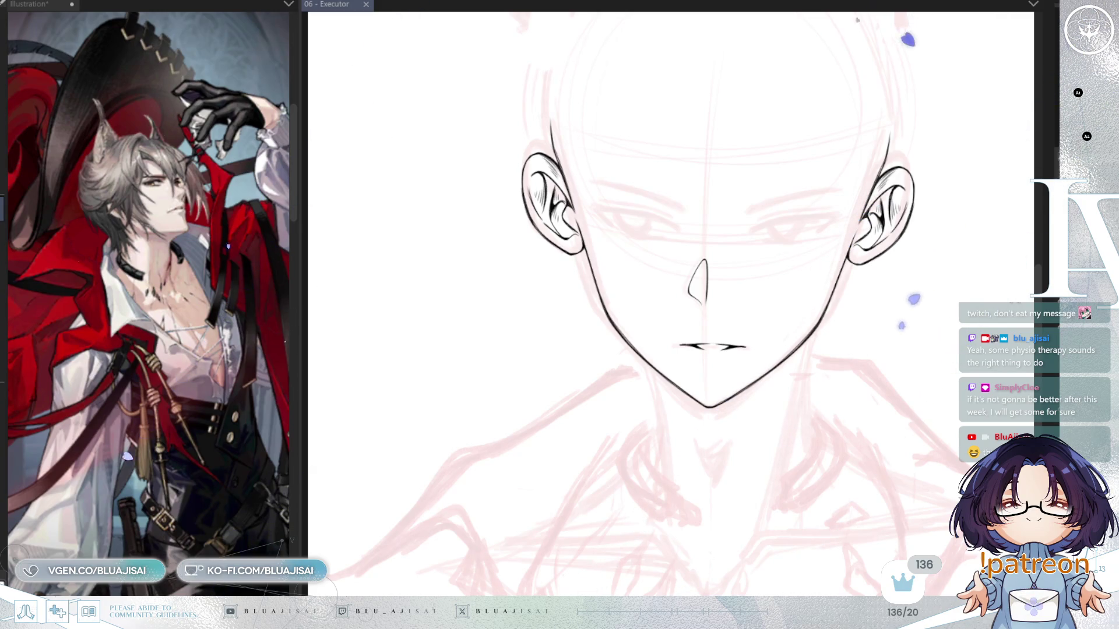
Ink the left neck line, then draw and redraw the right neck line
{"action": "scroll", "coordinate": [764, 312], "scroll_direction": "down", "scroll_amount": 3}
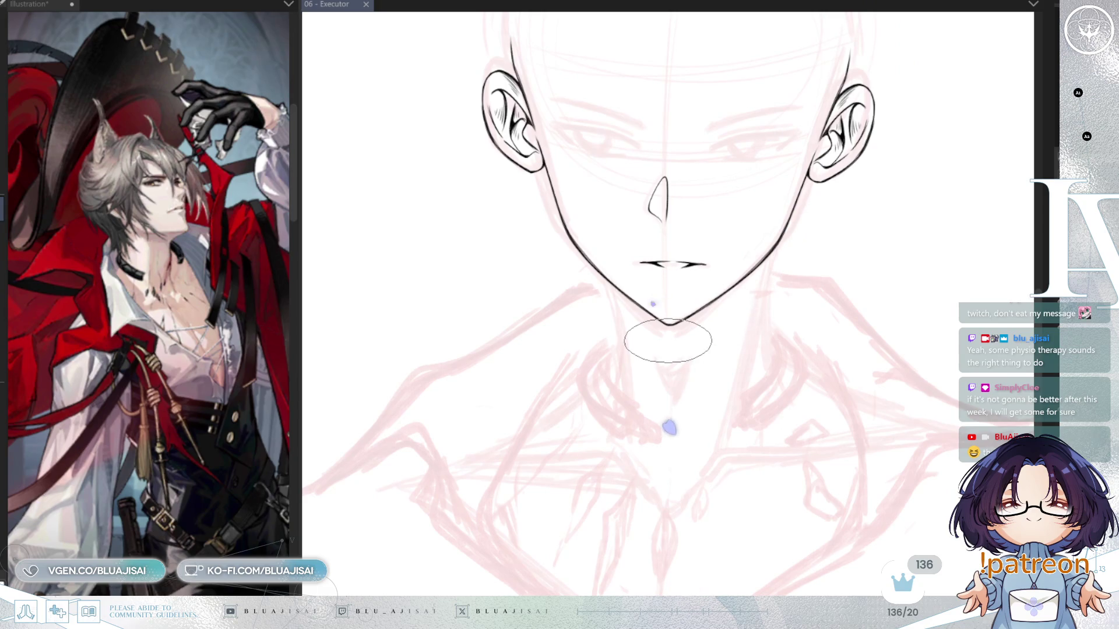
{"action": "left_click_drag", "start_coordinate": [609, 282], "coordinate": [630, 406]}
{"action": "left_click_drag", "start_coordinate": [763, 267], "coordinate": [720, 432]}
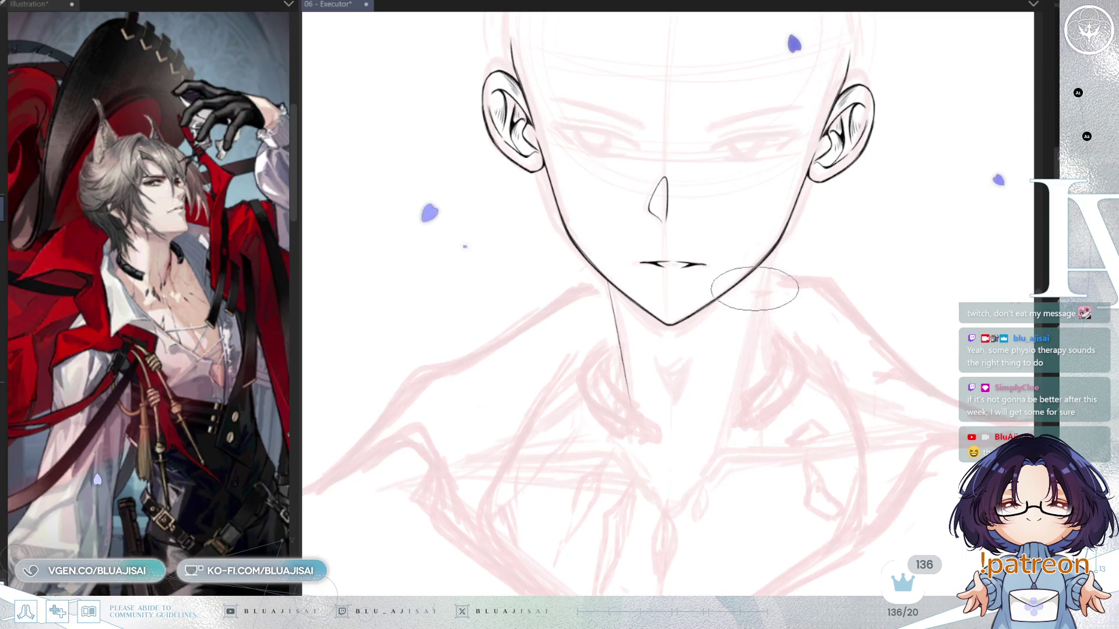
{"action": "key", "text": "ctrl+z"}
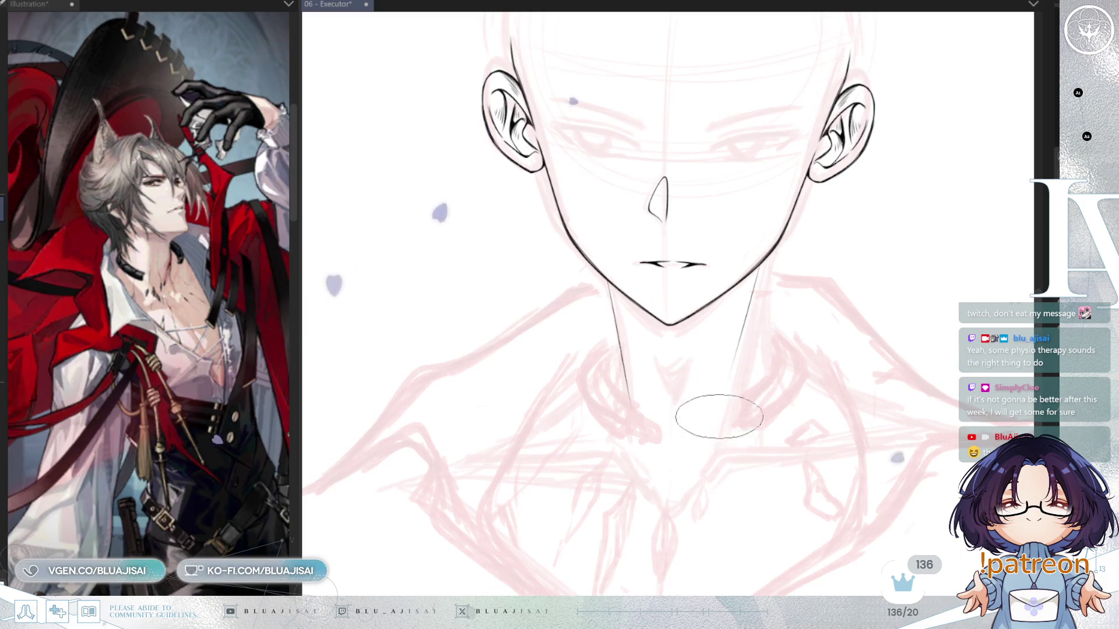
{"action": "left_click_drag", "start_coordinate": [704, 473], "coordinate": [755, 272]}
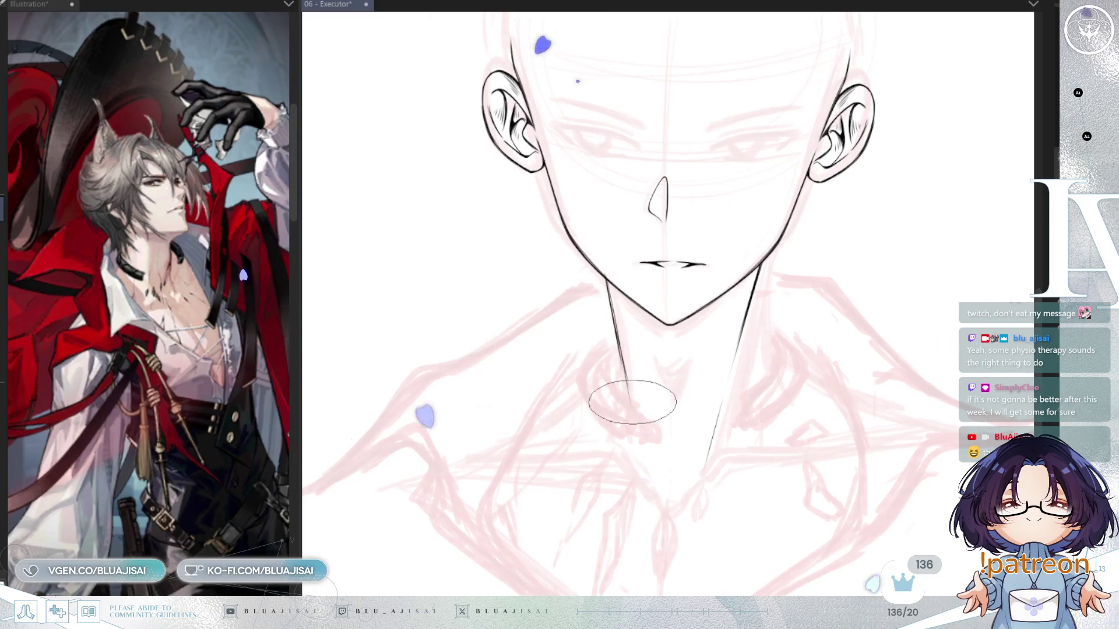
Bring the neck into view and shrink the brush with [ for the throat mark
{"action": "scroll", "coordinate": [615, 316], "scroll_direction": "up", "scroll_amount": 1}
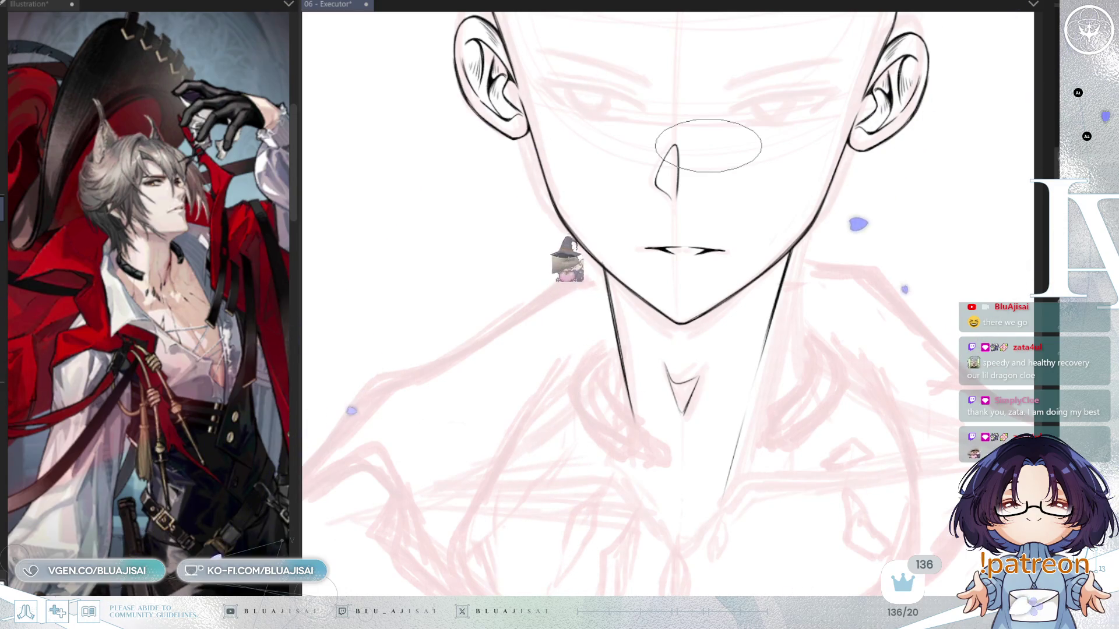
{"action": "scroll", "coordinate": [676, 355], "scroll_direction": "up", "scroll_amount": 2}
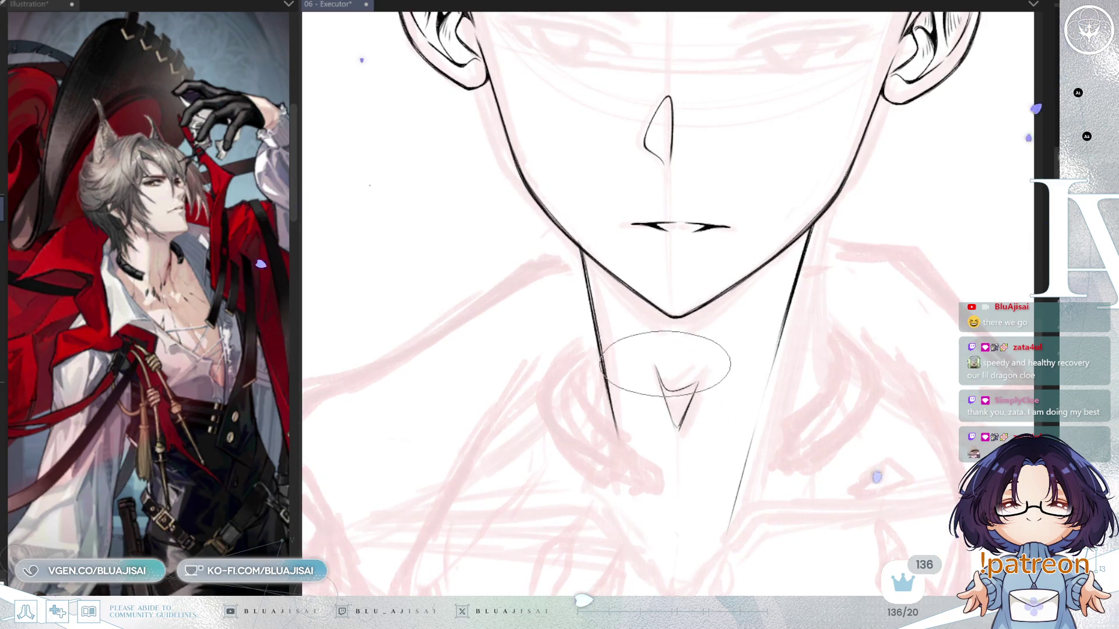
{"action": "left_click_drag", "start_coordinate": [686, 268], "coordinate": [642, 166]}
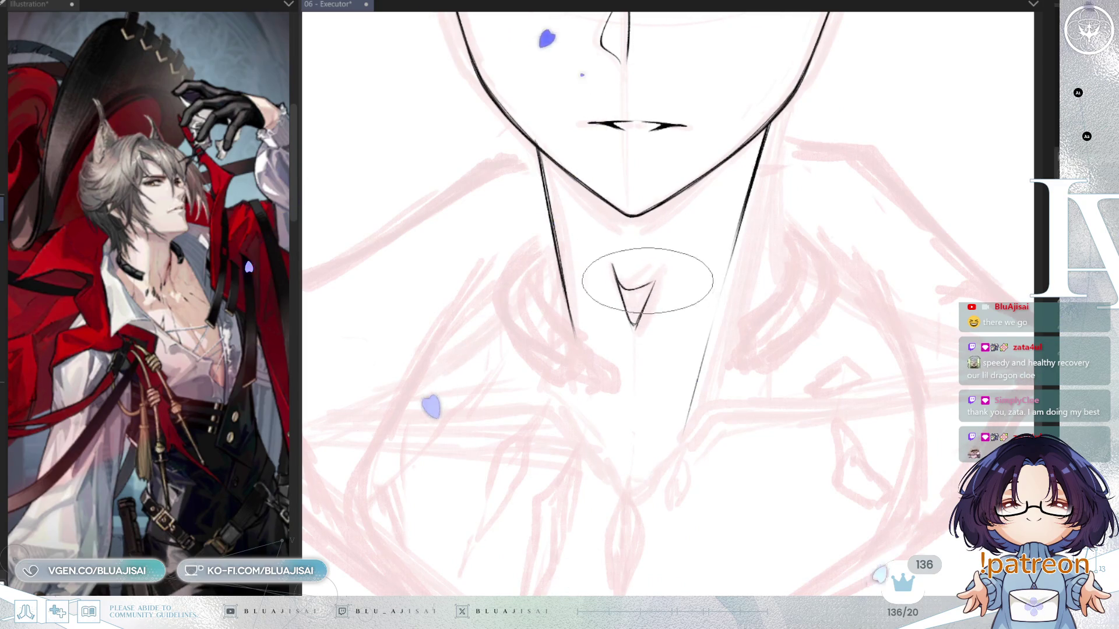
{"action": "key", "text": "bracketleft"}
{"action": "key", "text": "bracketleft"}
{"action": "key", "text": "bracketleft"}
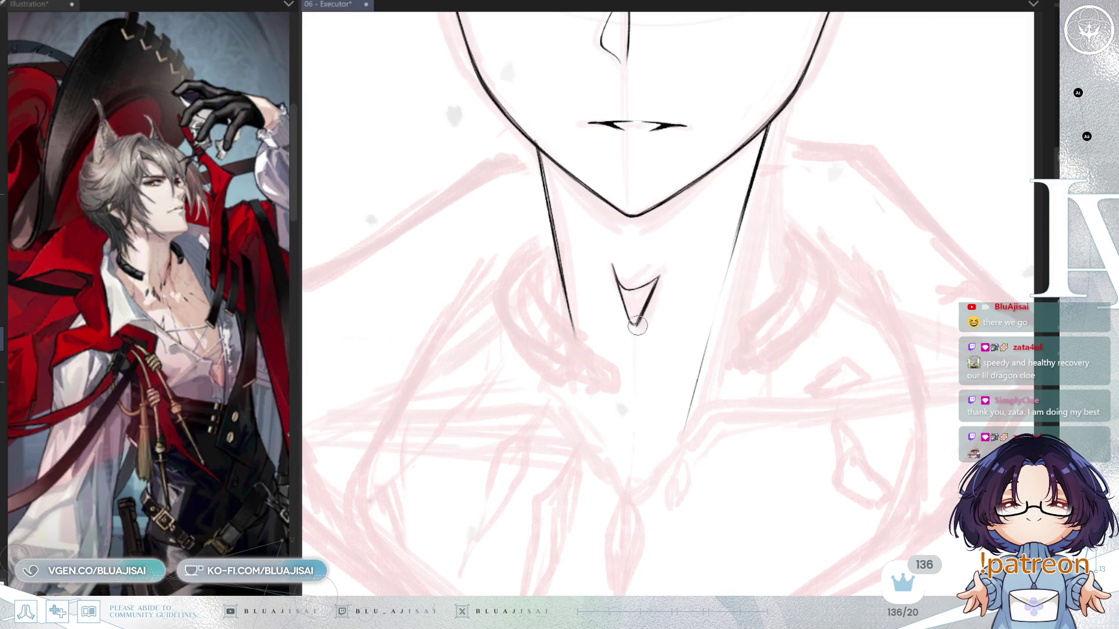
{"action": "mouse_move", "coordinate": [826, 149]}
{"action": "left_mouse_down"}
{"action": "mouse_move", "coordinate": [808, 293]}
{"action": "mouse_move", "coordinate": [779, 344]}
{"action": "mouse_move", "coordinate": [801, 315]}
{"action": "left_mouse_up"}
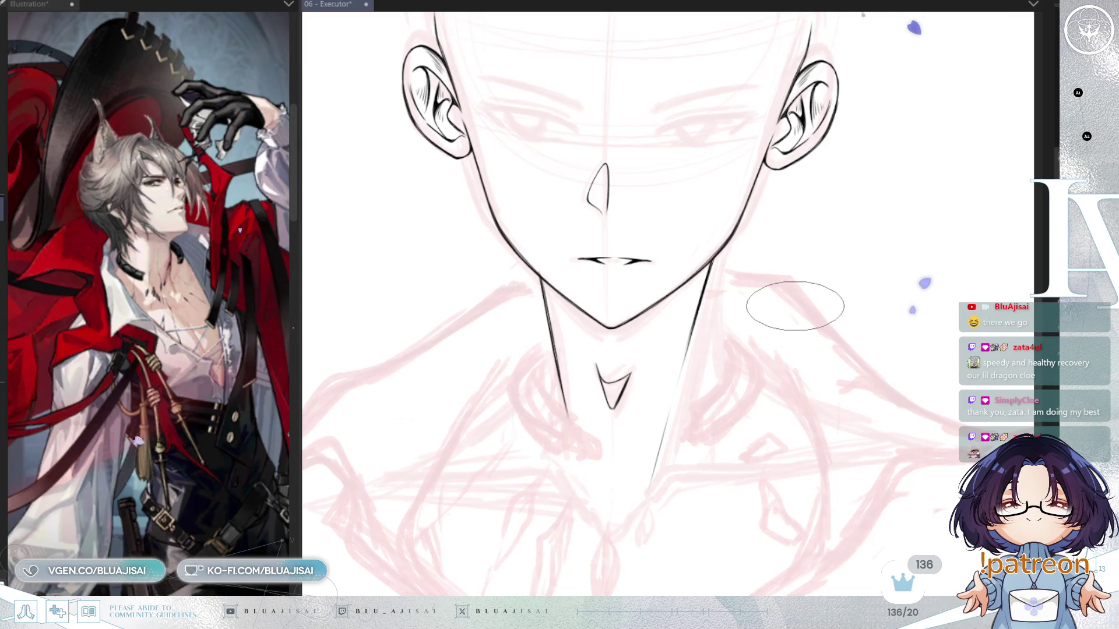
Ink a curved stroke at the left collarbone
{"action": "left_click_drag", "start_coordinate": [731, 375], "coordinate": [810, 334]}
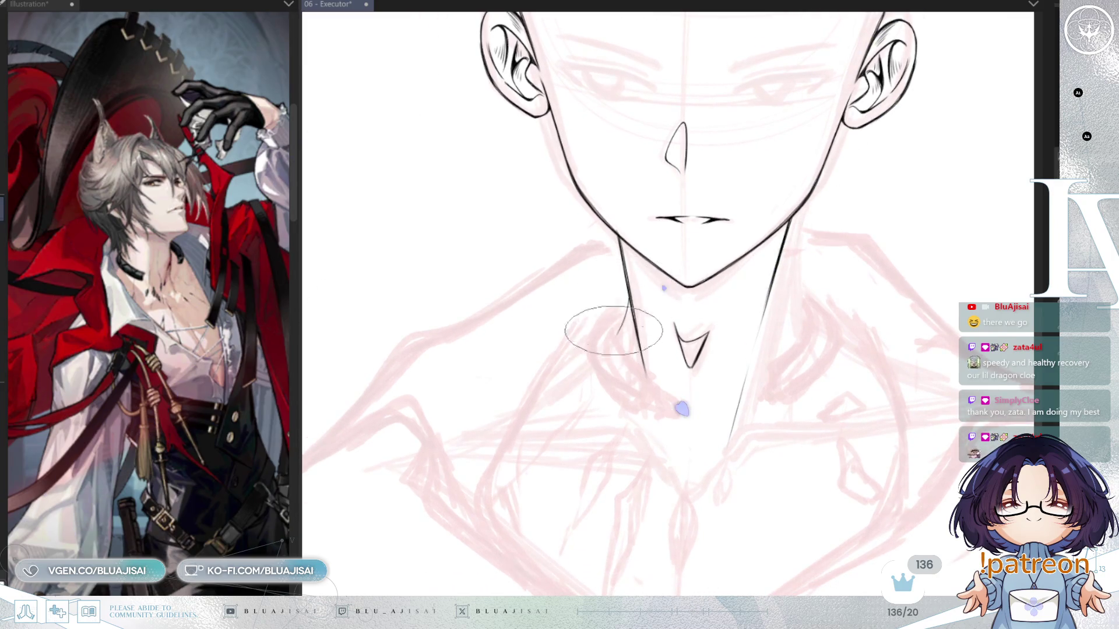
{"action": "mouse_move", "coordinate": [606, 350]}
{"action": "left_mouse_down"}
{"action": "mouse_move", "coordinate": [613, 377]}
{"action": "mouse_move", "coordinate": [562, 400]}
{"action": "mouse_move", "coordinate": [526, 438]}
{"action": "left_mouse_up"}
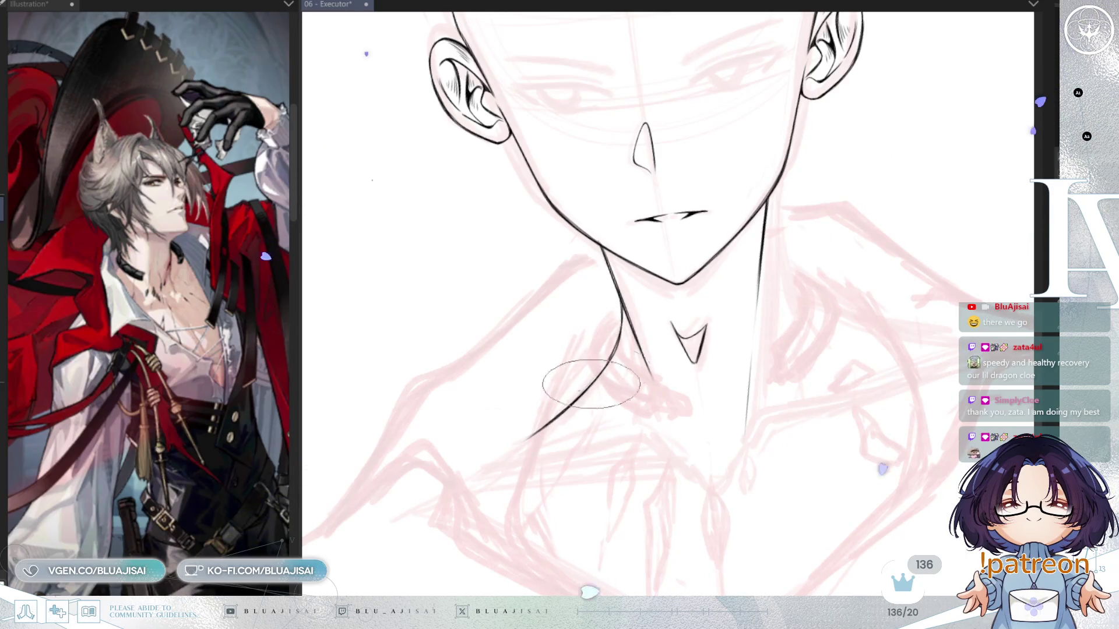
{"action": "scroll", "coordinate": [586, 399], "scroll_direction": "down", "scroll_amount": 3}
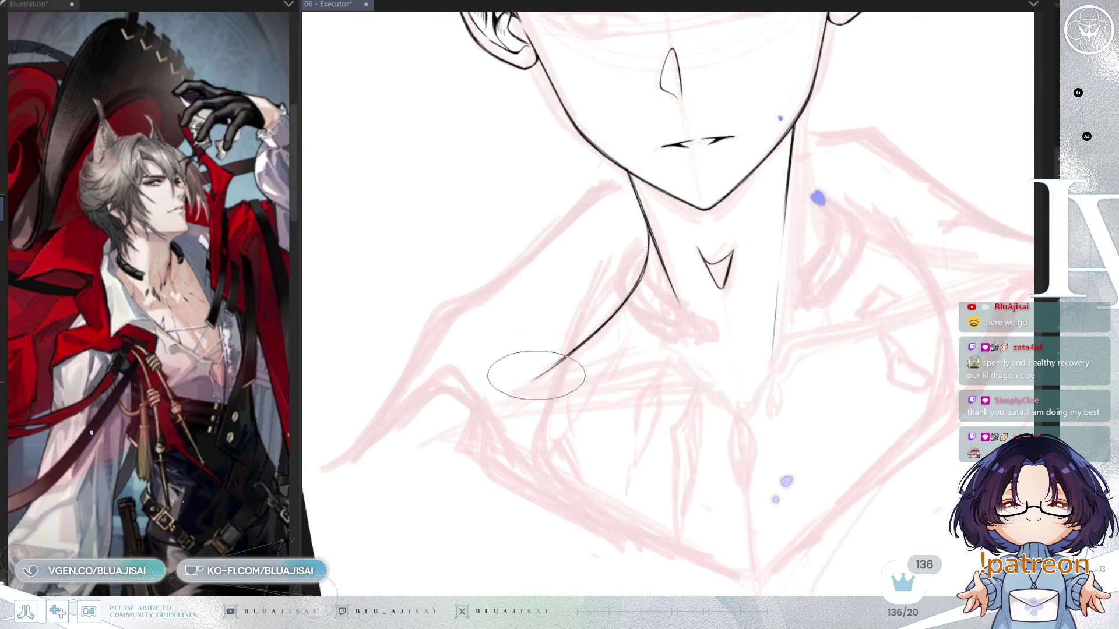
{"action": "left_click_drag", "start_coordinate": [843, 258], "coordinate": [767, 291]}
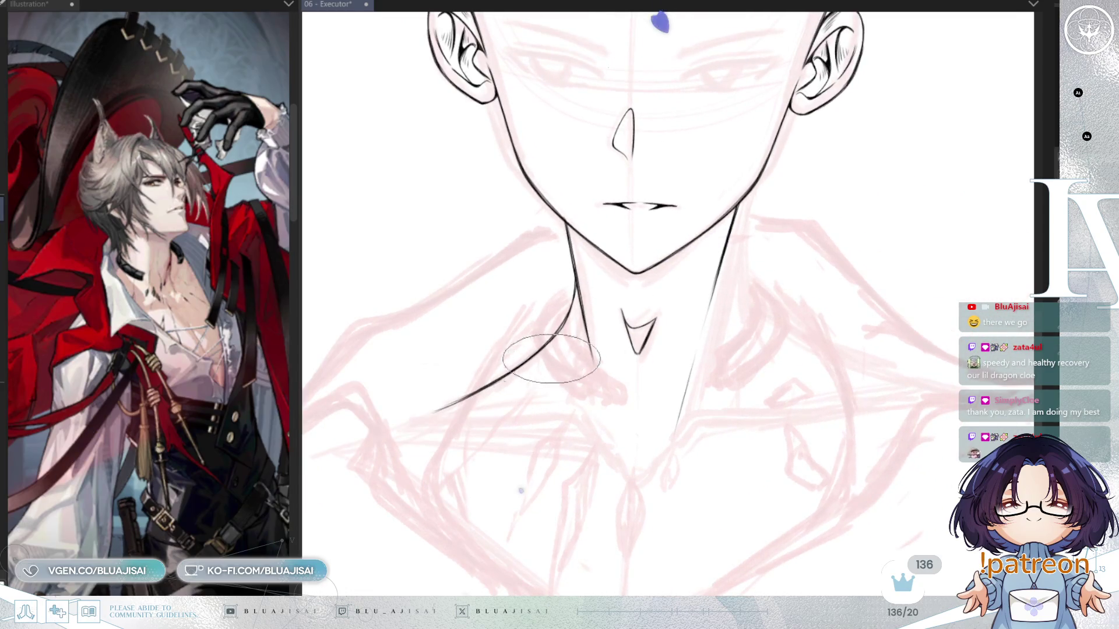
{"action": "left_click_drag", "start_coordinate": [541, 363], "coordinate": [585, 357]}
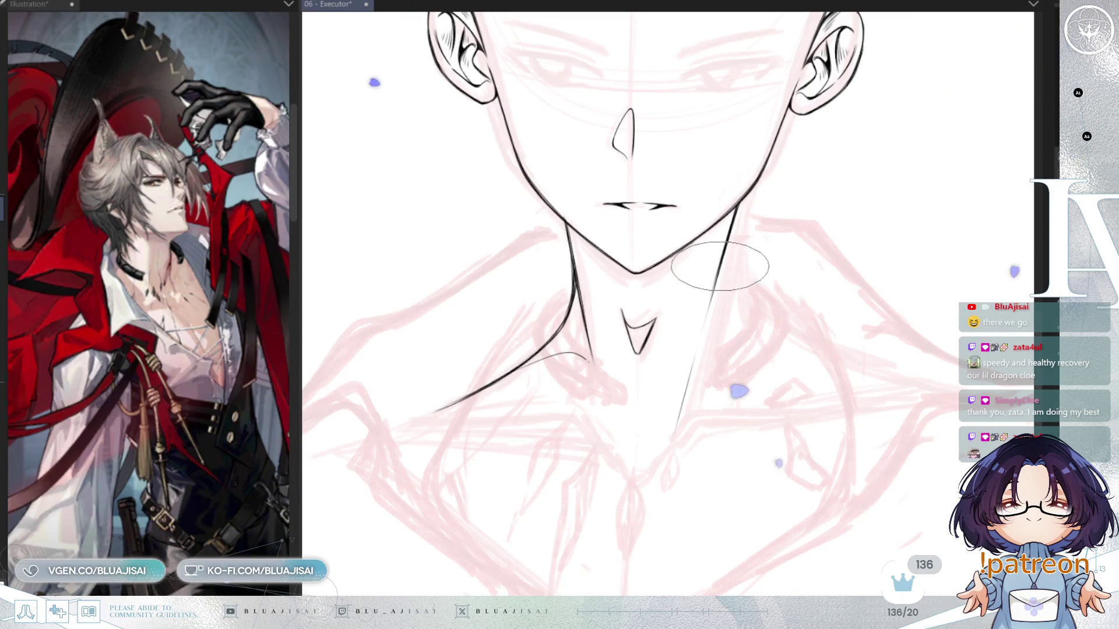
Erase the lower right neck line and ink the right collarbone curve, trimming its overlong end
{"action": "left_click_drag", "start_coordinate": [728, 273], "coordinate": [735, 305]}
{"action": "key", "text": "asciicircum"}
{"action": "key", "text": "asciicircum"}
{"action": "key", "text": "asciicircum"}
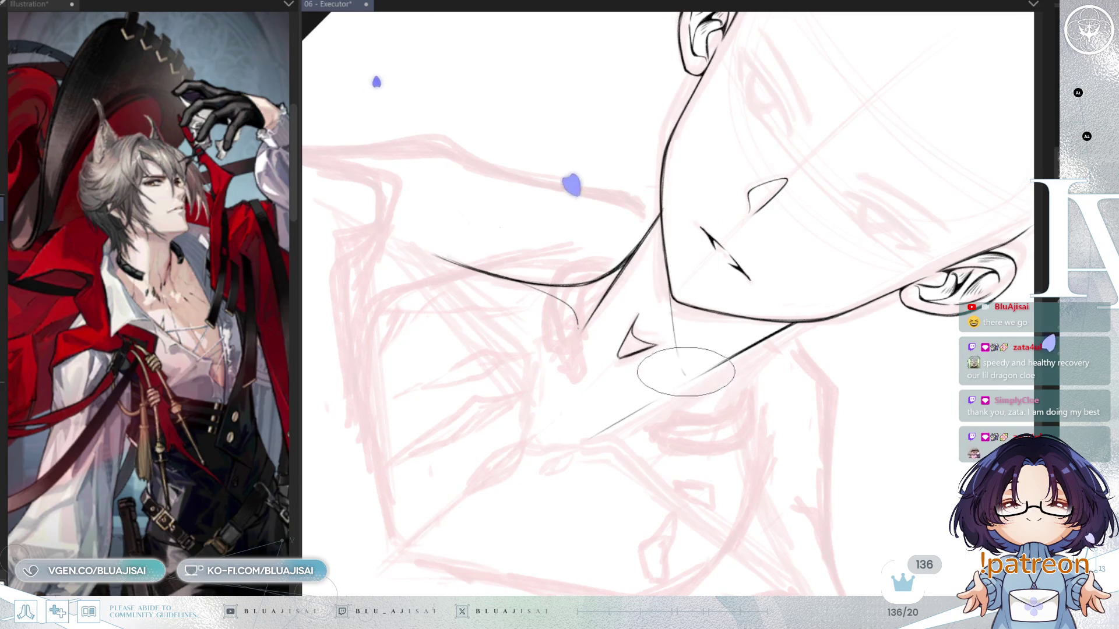
{"action": "key", "text": "minus"}
{"action": "key", "text": "minus"}
{"action": "key", "text": "minus"}
{"action": "key", "text": "ctrl+0"}
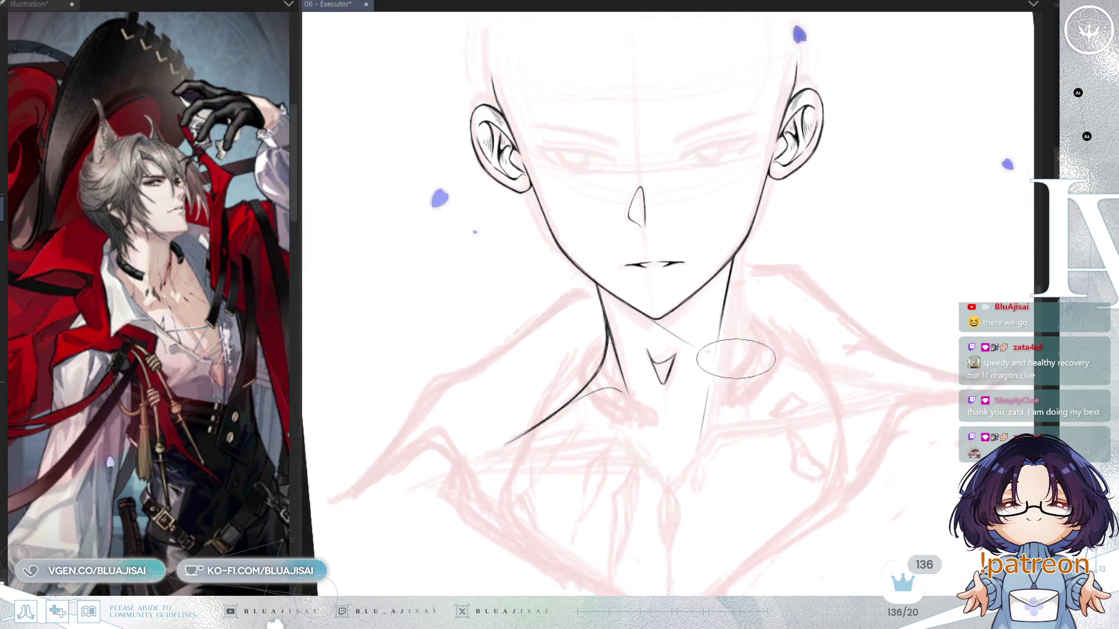
{"action": "key", "text": "asciicircum"}
{"action": "key", "text": "minus"}
{"action": "key", "text": "ctrl+plus"}
{"action": "key", "text": "ctrl+plus"}
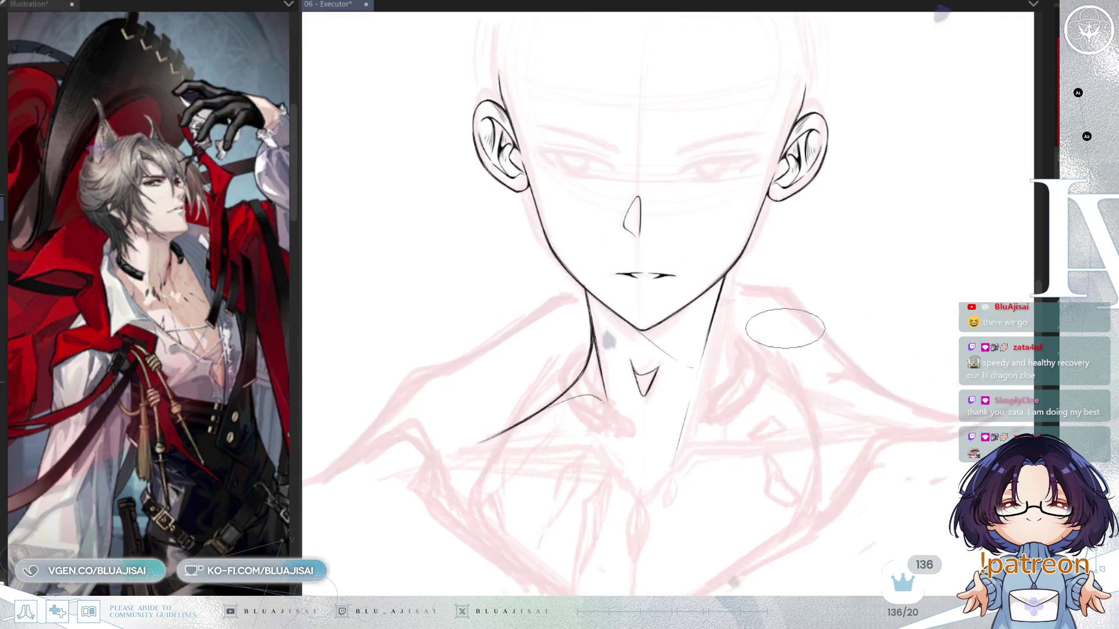
{"action": "key", "text": "ctrl+plus"}
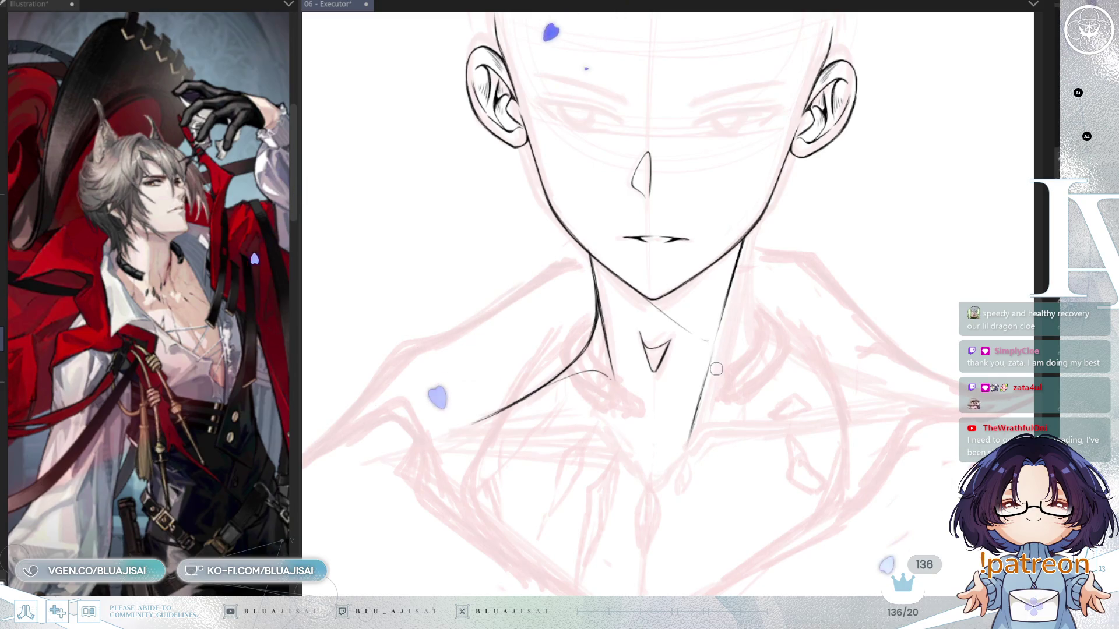
{"action": "key", "text": "e"}
{"action": "left_click_drag", "start_coordinate": [709, 350], "coordinate": [681, 471]}
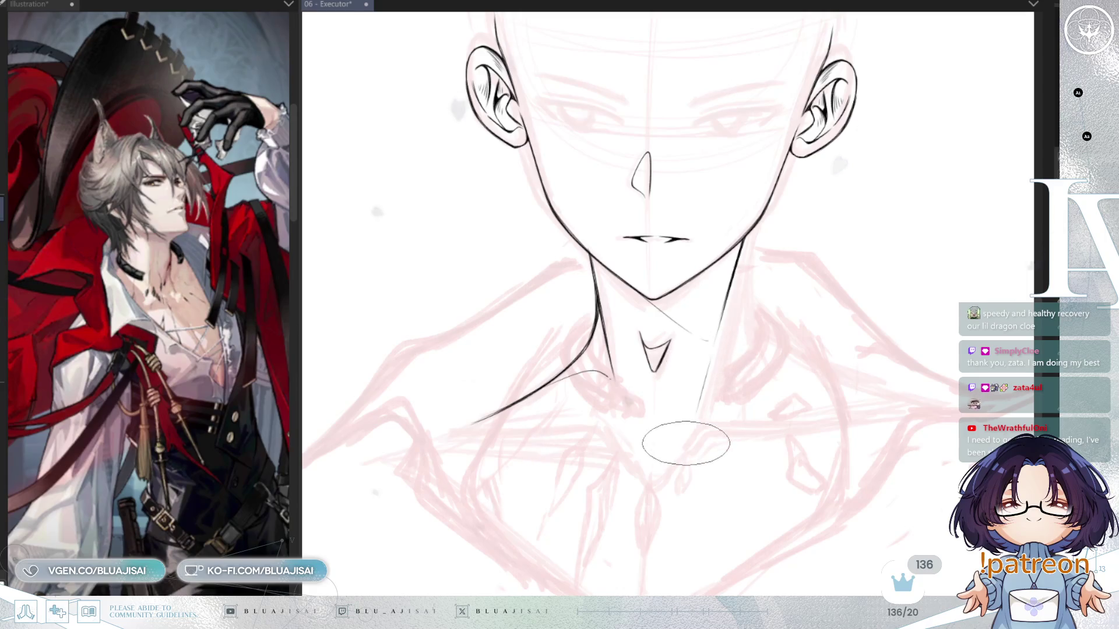
{"action": "mouse_move", "coordinate": [684, 463]}
{"action": "left_mouse_down"}
{"action": "mouse_move", "coordinate": [756, 427]}
{"action": "mouse_move", "coordinate": [852, 425]}
{"action": "left_mouse_up"}
{"action": "key", "text": "ctrl+z"}
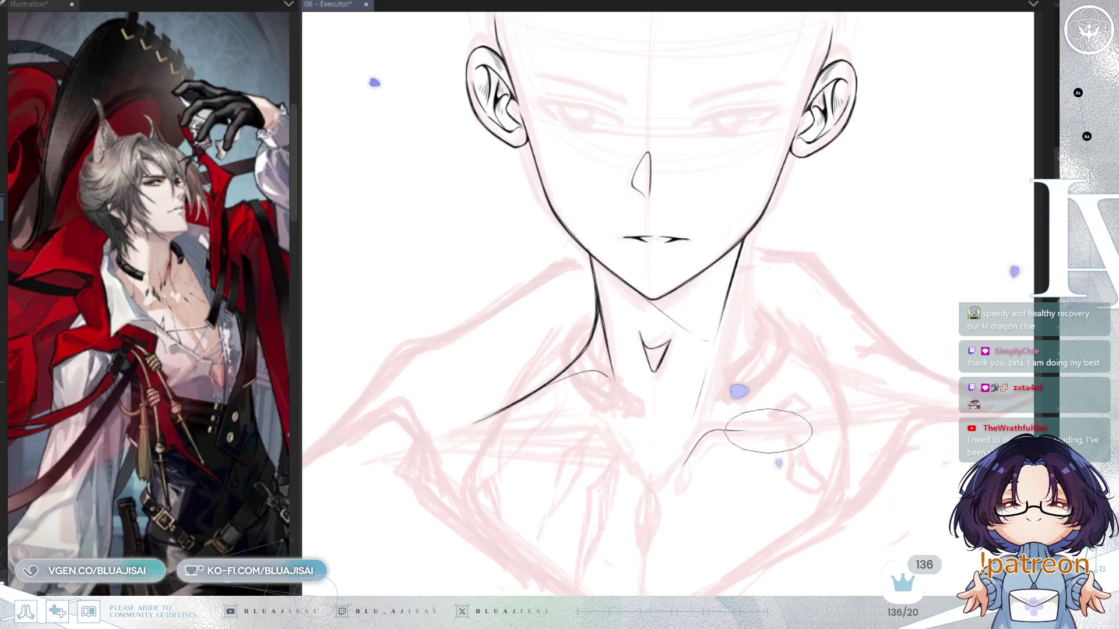
Ink lines from the collar toward the right shoulder and from the neck to the collarbone
{"action": "mouse_move", "coordinate": [869, 423]}
{"action": "left_mouse_down"}
{"action": "mouse_move", "coordinate": [811, 420]}
{"action": "mouse_move", "coordinate": [756, 349]}
{"action": "mouse_move", "coordinate": [737, 364]}
{"action": "left_mouse_up"}
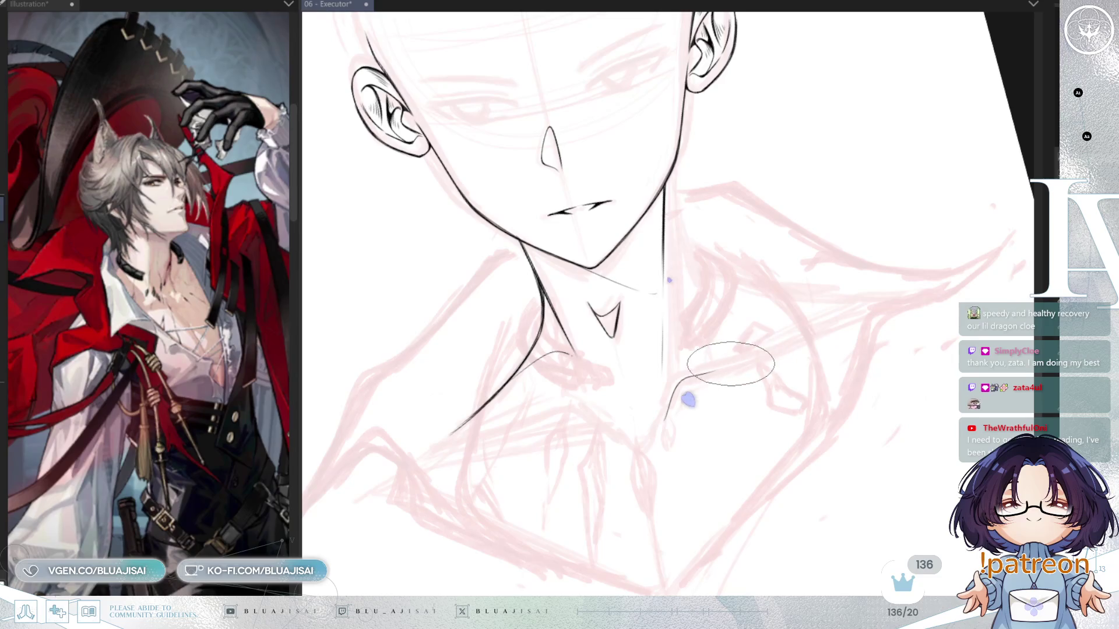
{"action": "left_click_drag", "start_coordinate": [627, 87], "coordinate": [513, 275]}
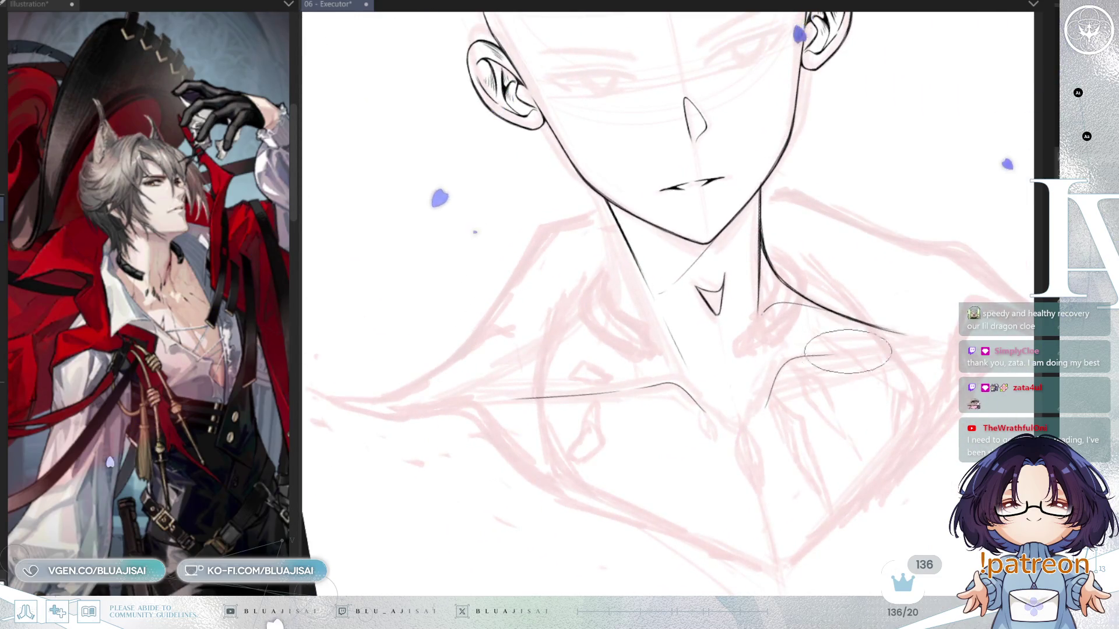
{"action": "mouse_move", "coordinate": [769, 400]}
{"action": "left_mouse_down"}
{"action": "mouse_move", "coordinate": [925, 324]}
{"action": "mouse_move", "coordinate": [812, 350]}
{"action": "left_mouse_up"}
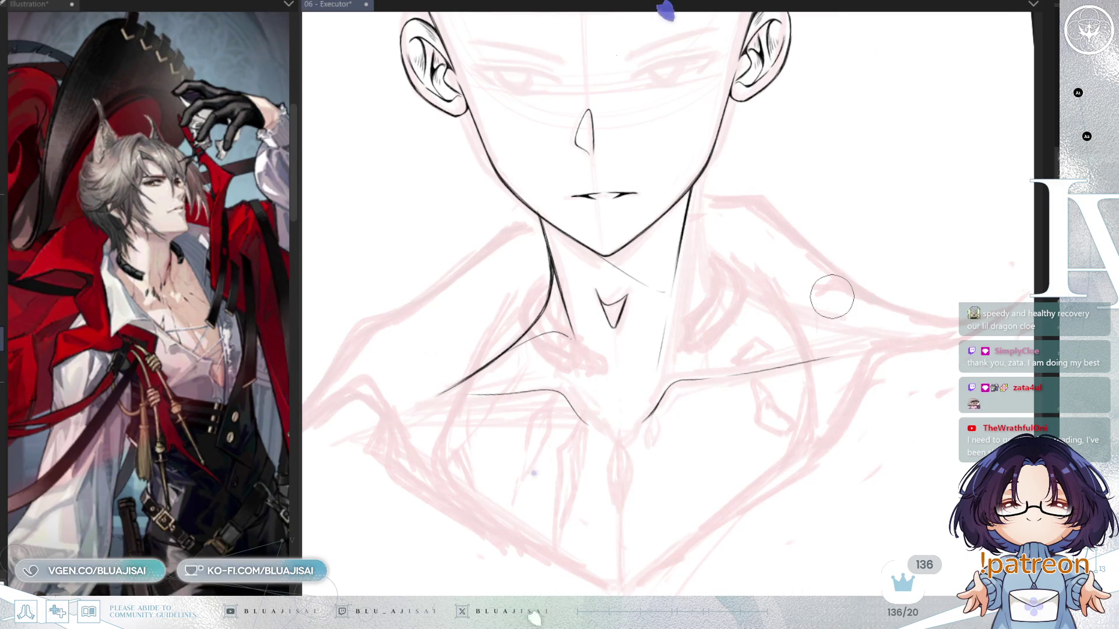
{"action": "left_click_drag", "start_coordinate": [832, 296], "coordinate": [624, 341]}
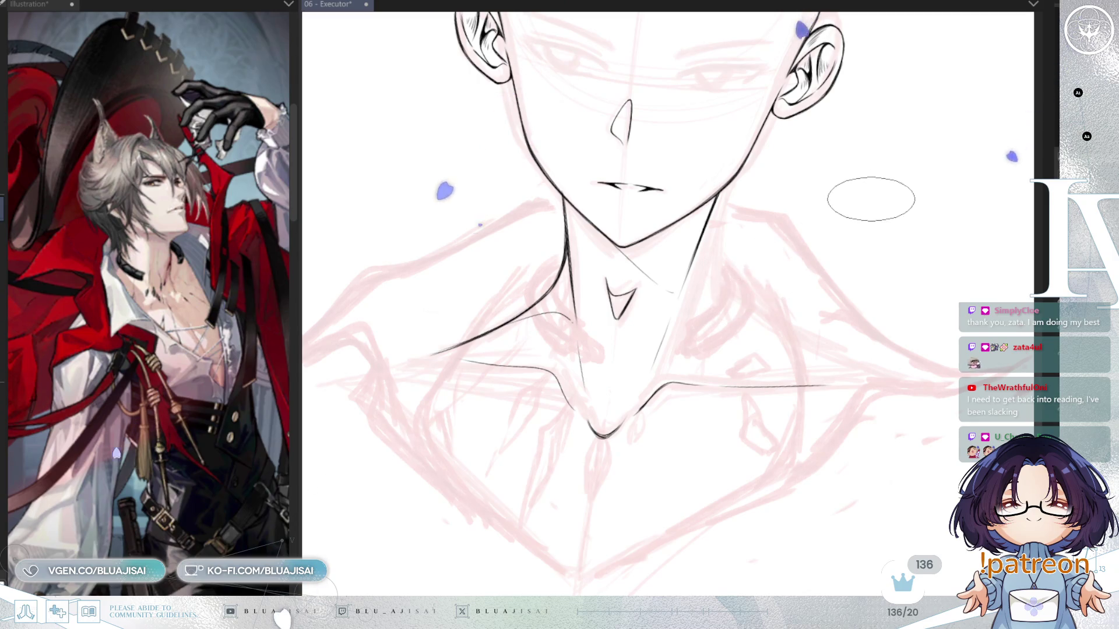
{"action": "key", "text": "h"}
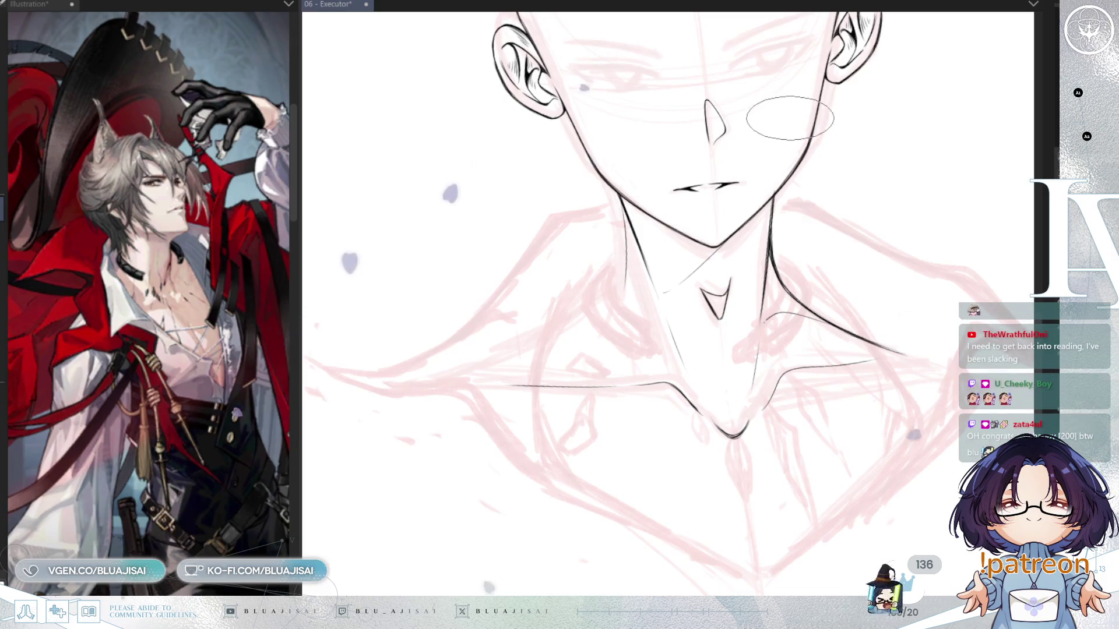
{"action": "key", "text": "minus"}
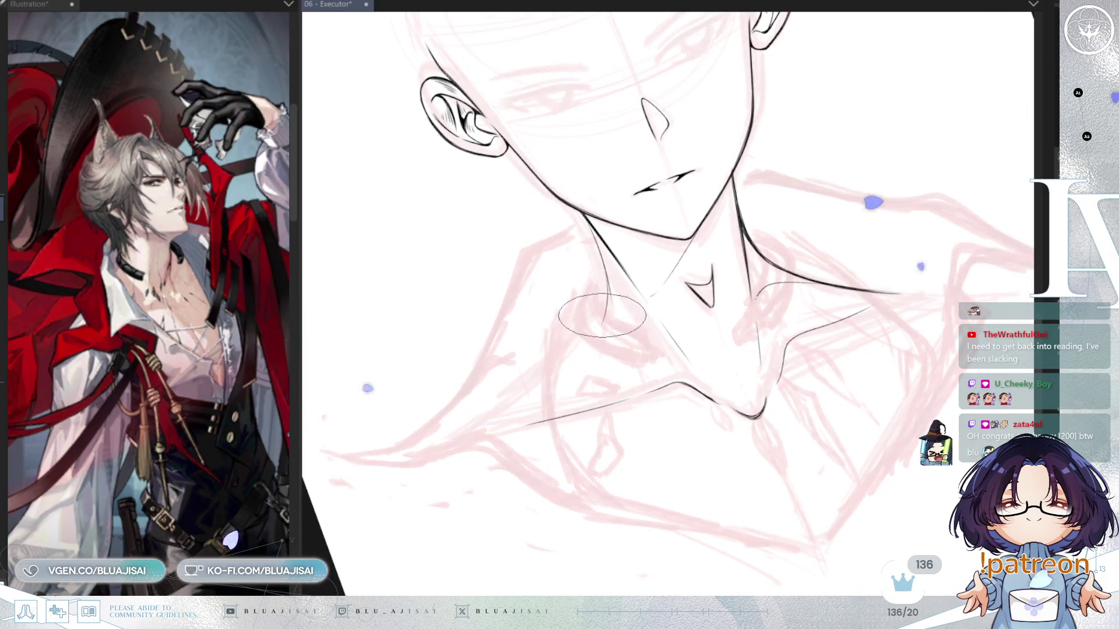
{"action": "left_click_drag", "start_coordinate": [600, 308], "coordinate": [520, 384]}
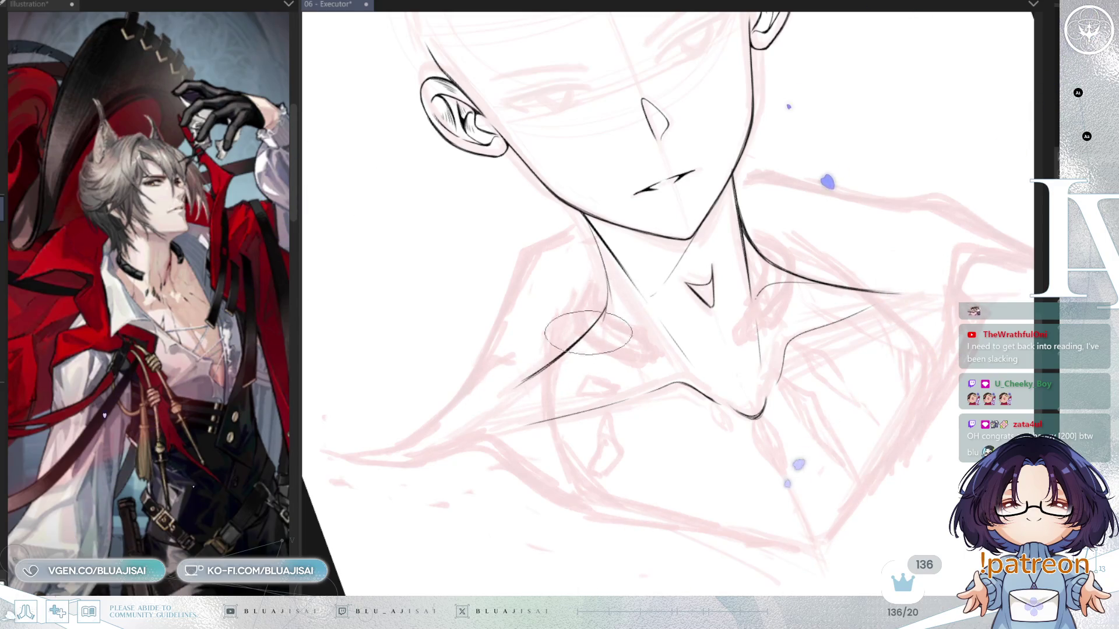
{"action": "key", "text": "ctrl+@"}
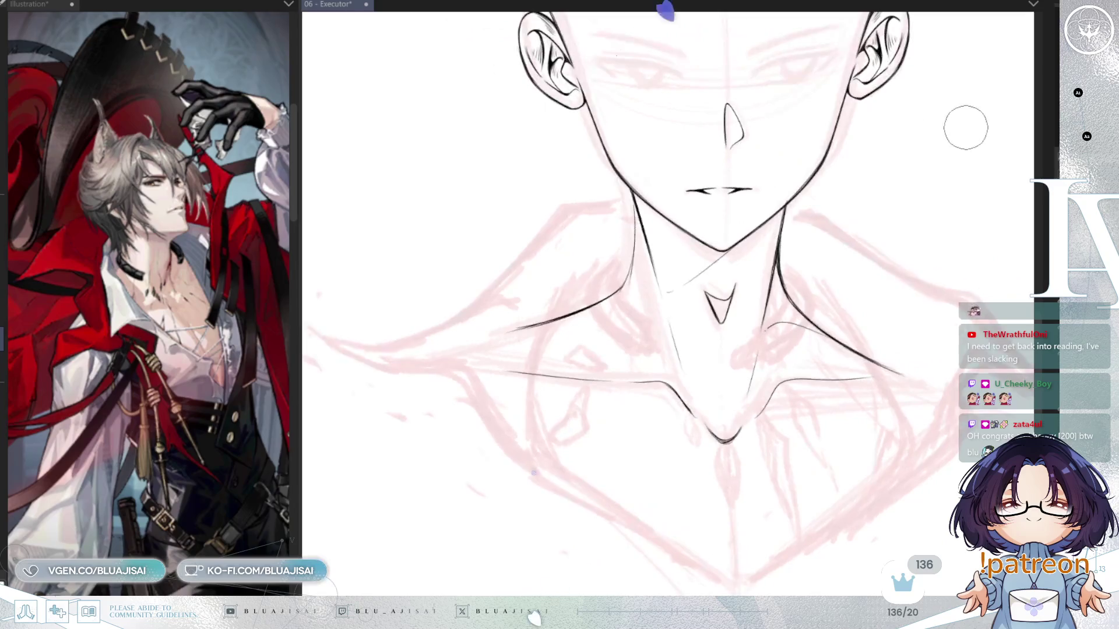
{"action": "left_click_drag", "start_coordinate": [935, 179], "coordinate": [923, 218]}
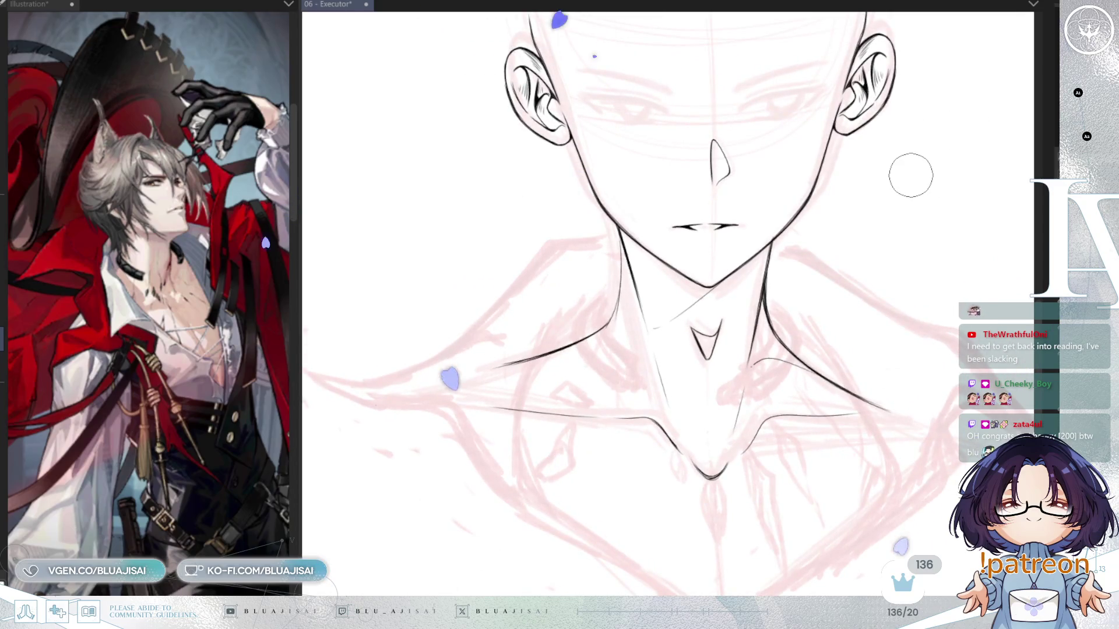
Scroll the view right across the neck and shoulder lines
{"action": "scroll", "coordinate": [910, 175], "scroll_direction": "right", "scroll_amount": 3}
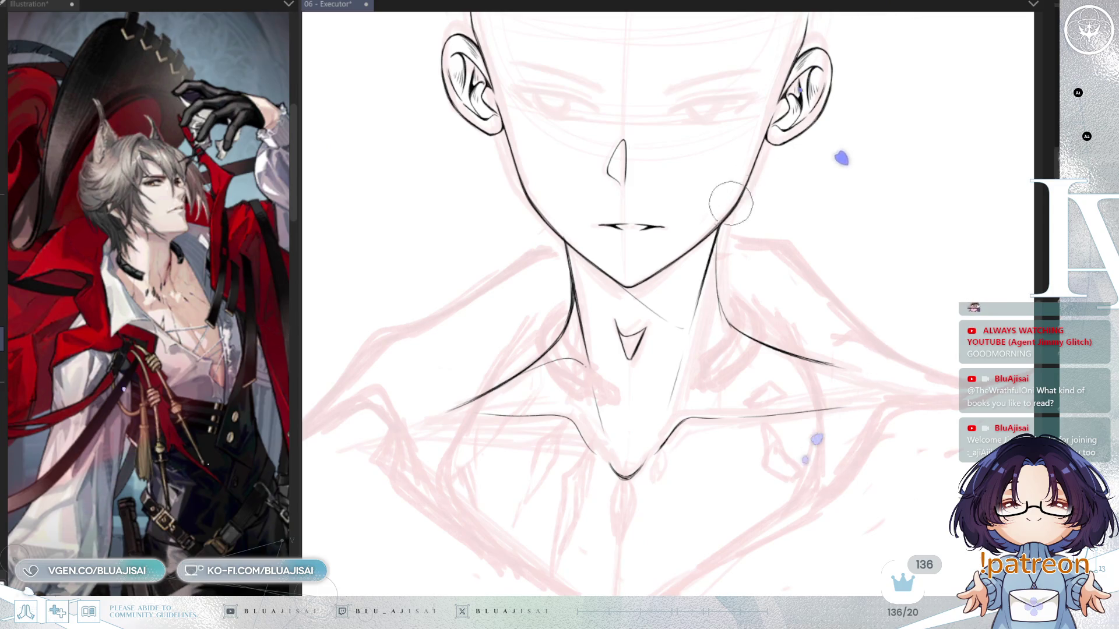
Draw a dark, extended centre line down the chest from the collarbone dip
{"action": "scroll", "coordinate": [727, 229], "scroll_direction": "up", "scroll_amount": 2}
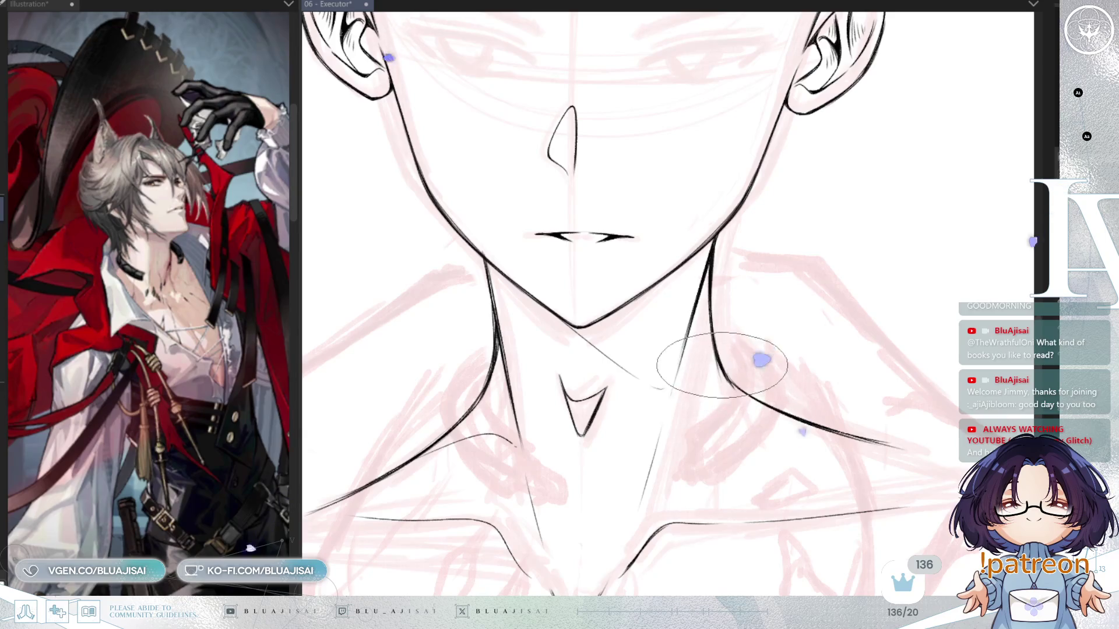
{"action": "key", "text": "h"}
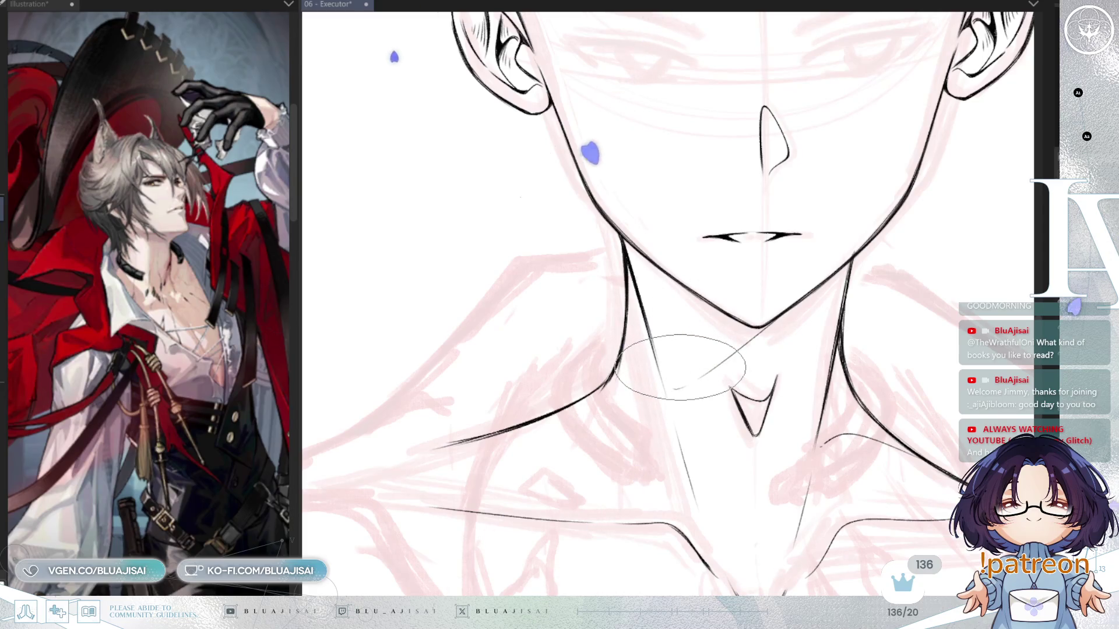
{"action": "left_click_drag", "start_coordinate": [679, 367], "coordinate": [613, 354]}
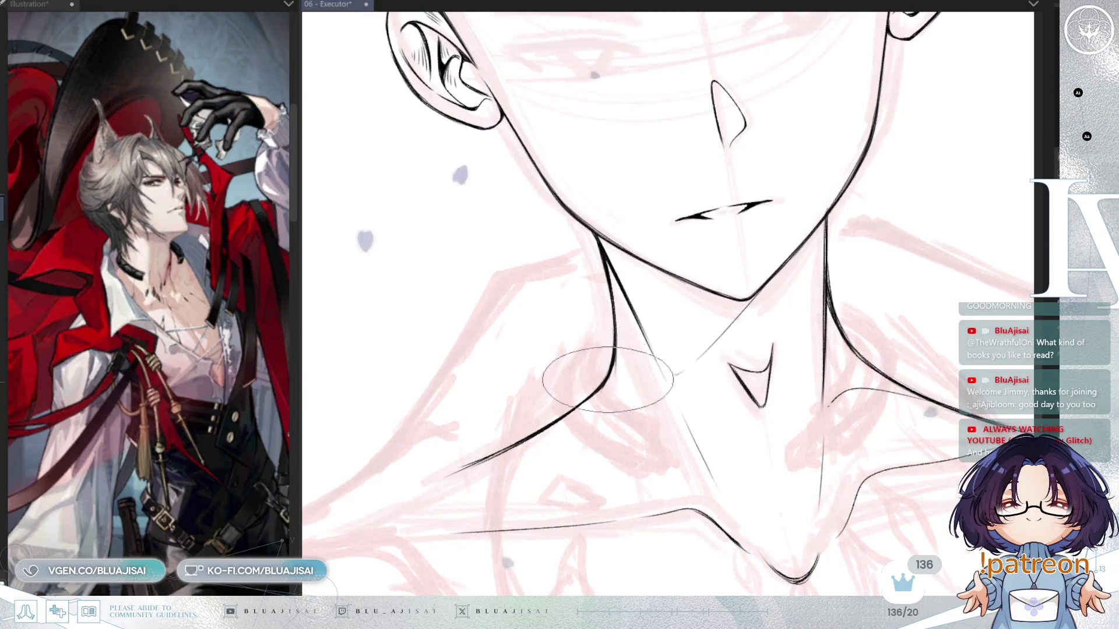
{"action": "left_click_drag", "start_coordinate": [512, 446], "coordinate": [737, 237]}
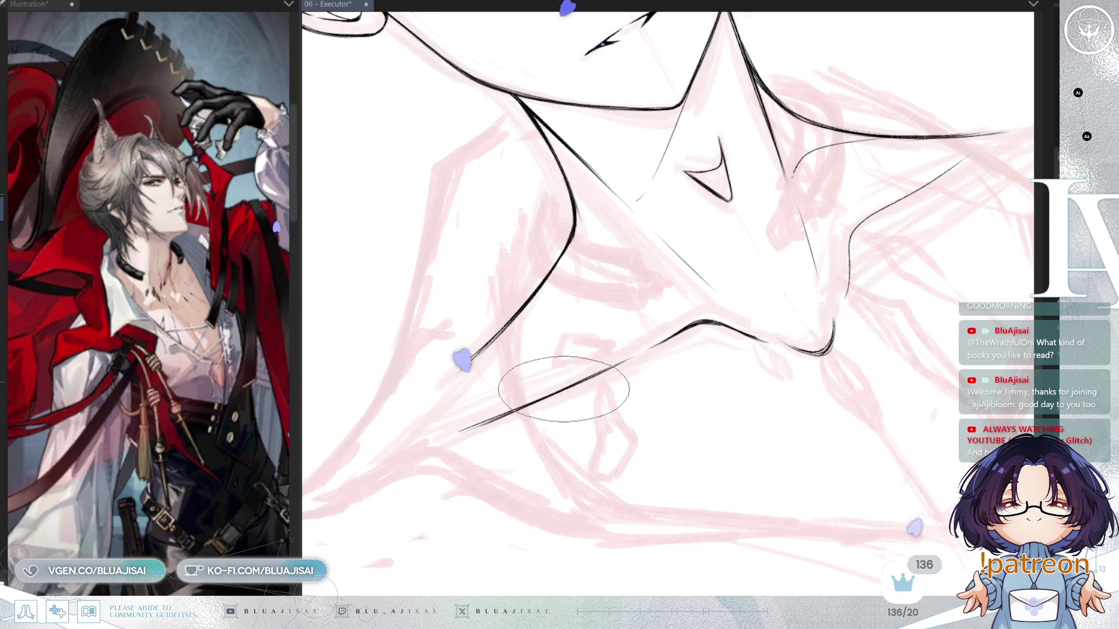
{"action": "mouse_move", "coordinate": [662, 324]}
{"action": "left_mouse_down"}
{"action": "mouse_move", "coordinate": [753, 327]}
{"action": "mouse_move", "coordinate": [676, 353]}
{"action": "mouse_move", "coordinate": [750, 312]}
{"action": "left_mouse_up"}
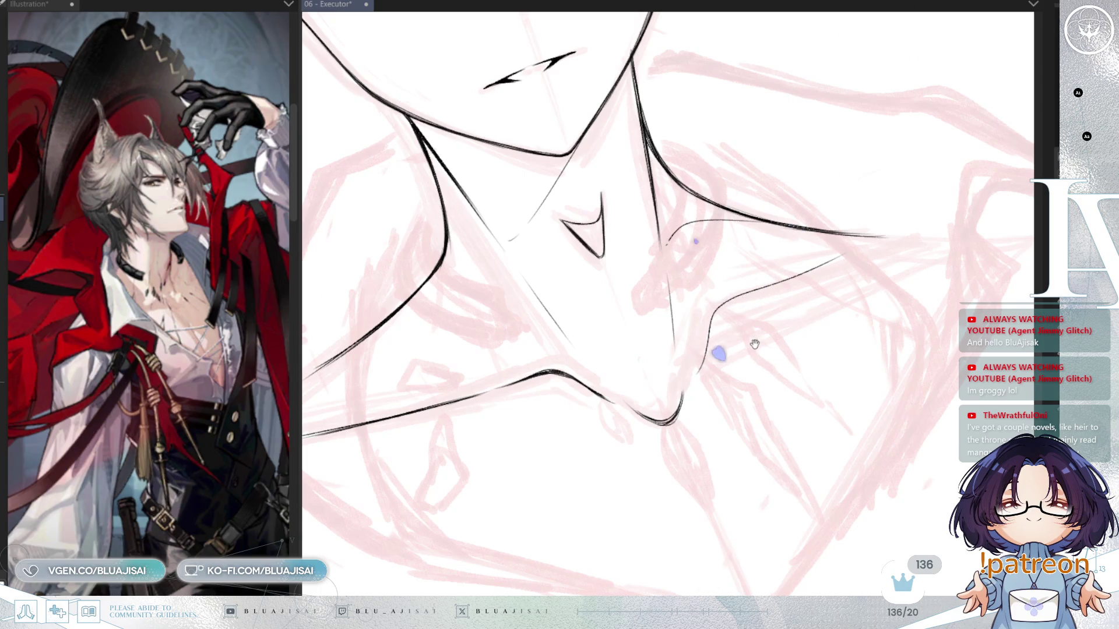
{"action": "left_click_drag", "start_coordinate": [754, 344], "coordinate": [751, 350]}
{"action": "mouse_move", "coordinate": [709, 305]}
{"action": "left_mouse_down"}
{"action": "mouse_move", "coordinate": [669, 279]}
{"action": "mouse_move", "coordinate": [712, 317]}
{"action": "mouse_move", "coordinate": [649, 357]}
{"action": "mouse_move", "coordinate": [680, 363]}
{"action": "left_mouse_up"}
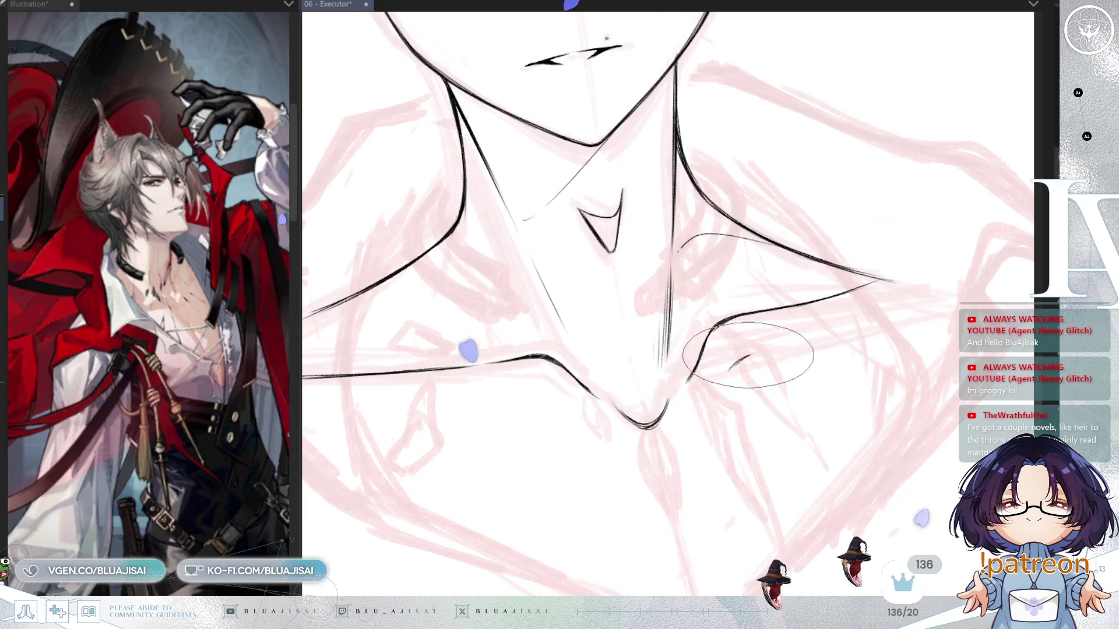
{"action": "mouse_move", "coordinate": [583, 291]}
{"action": "left_mouse_down"}
{"action": "mouse_move", "coordinate": [710, 286]}
{"action": "mouse_move", "coordinate": [673, 279]}
{"action": "left_mouse_up"}
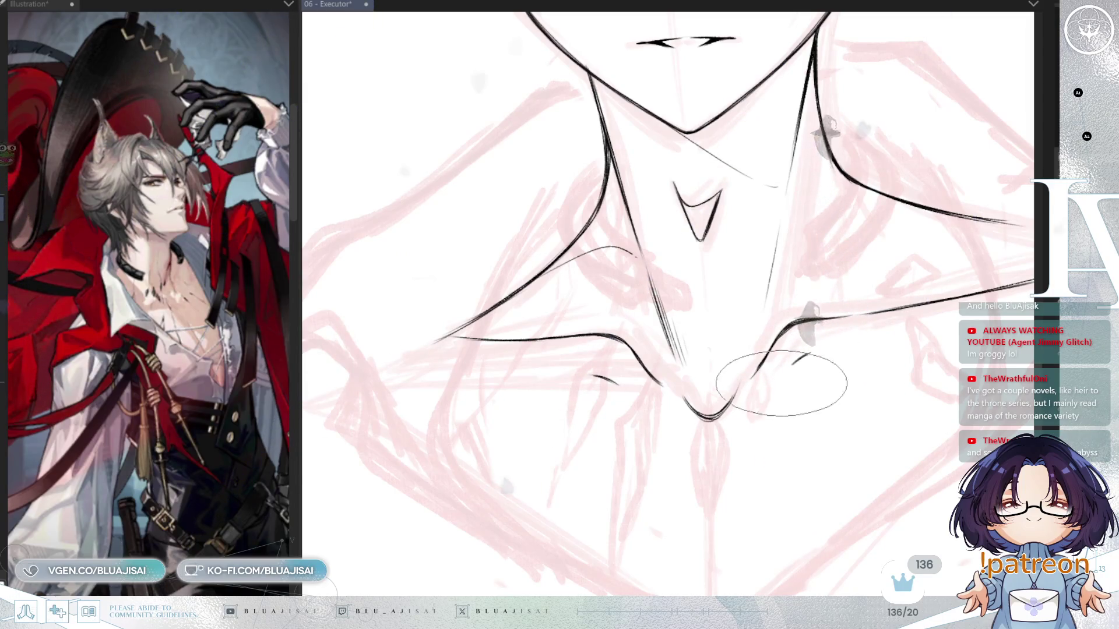
{"action": "mouse_move", "coordinate": [687, 482]}
{"action": "left_mouse_down"}
{"action": "mouse_move", "coordinate": [669, 350]}
{"action": "mouse_move", "coordinate": [678, 514]}
{"action": "left_mouse_up"}
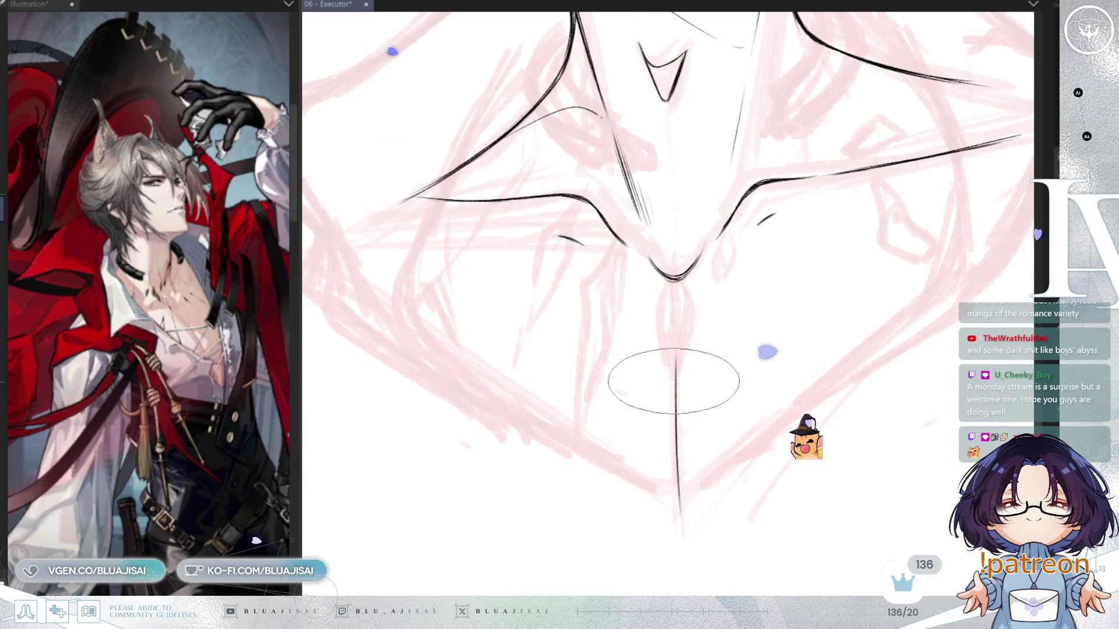
{"action": "mouse_move", "coordinate": [674, 349]}
{"action": "left_mouse_down"}
{"action": "mouse_move", "coordinate": [679, 527]}
{"action": "mouse_move", "coordinate": [686, 470]}
{"action": "left_mouse_up"}
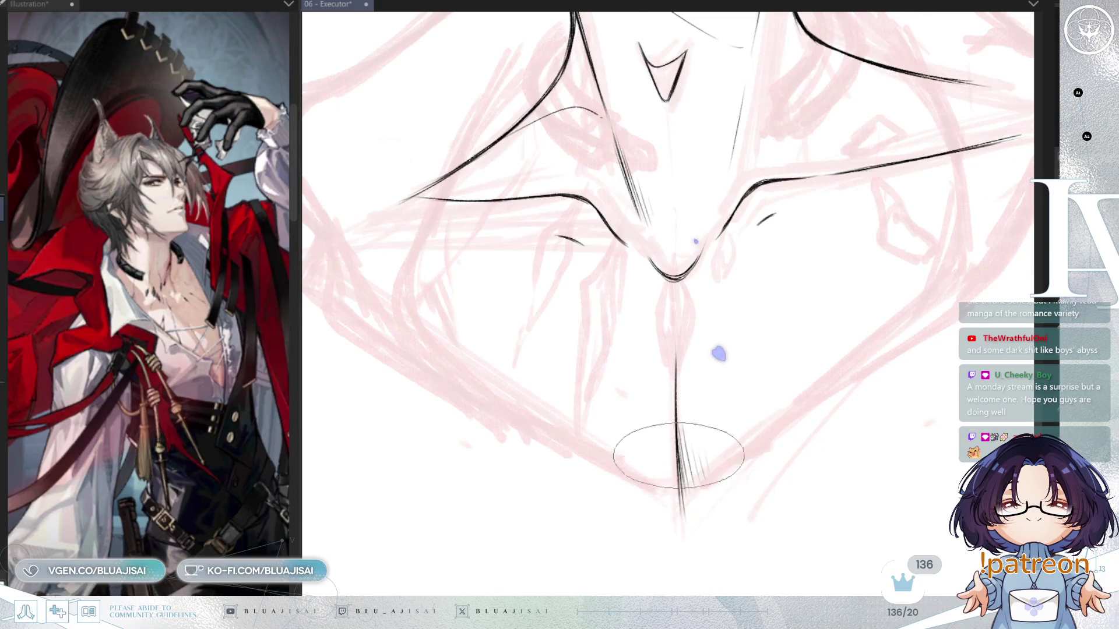
{"action": "scroll", "coordinate": [722, 347], "scroll_direction": "down", "scroll_amount": 2}
{"action": "scroll", "coordinate": [758, 344], "scroll_direction": "up", "scroll_amount": 5}
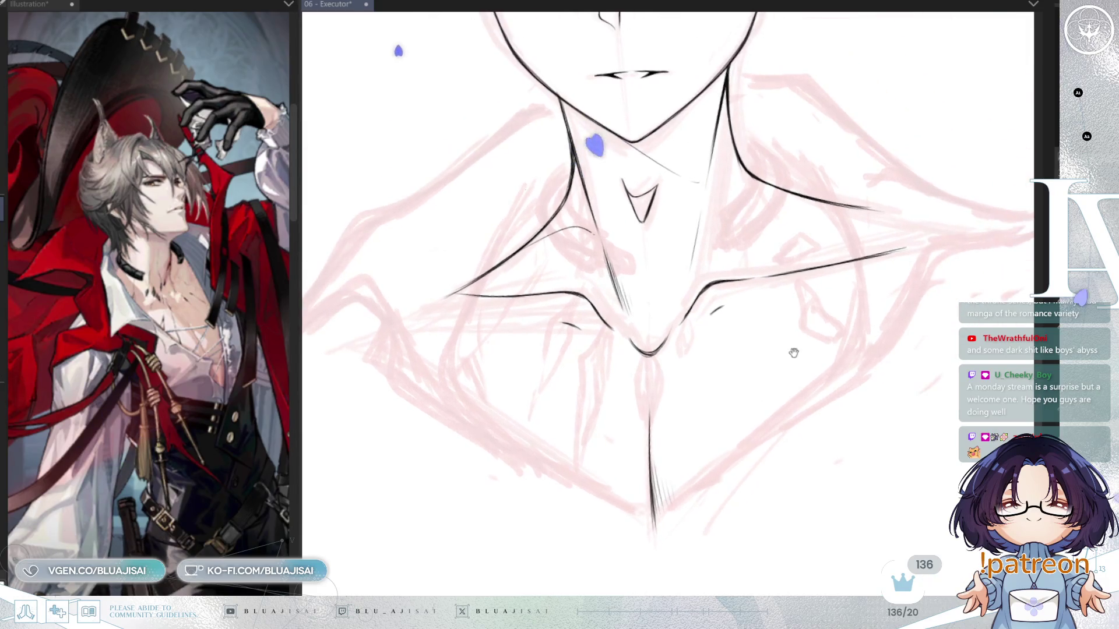
{"action": "scroll", "coordinate": [827, 334], "scroll_direction": "down", "scroll_amount": 3}
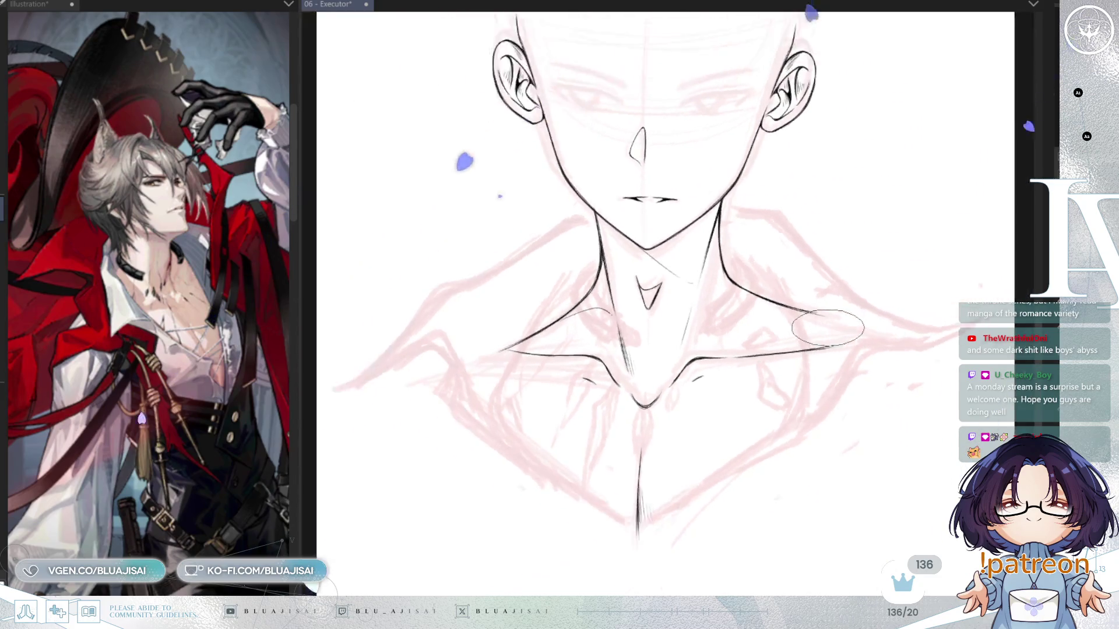
Reframe the view to show the whole head and neck
{"action": "left_click_drag", "start_coordinate": [879, 309], "coordinate": [854, 327]}
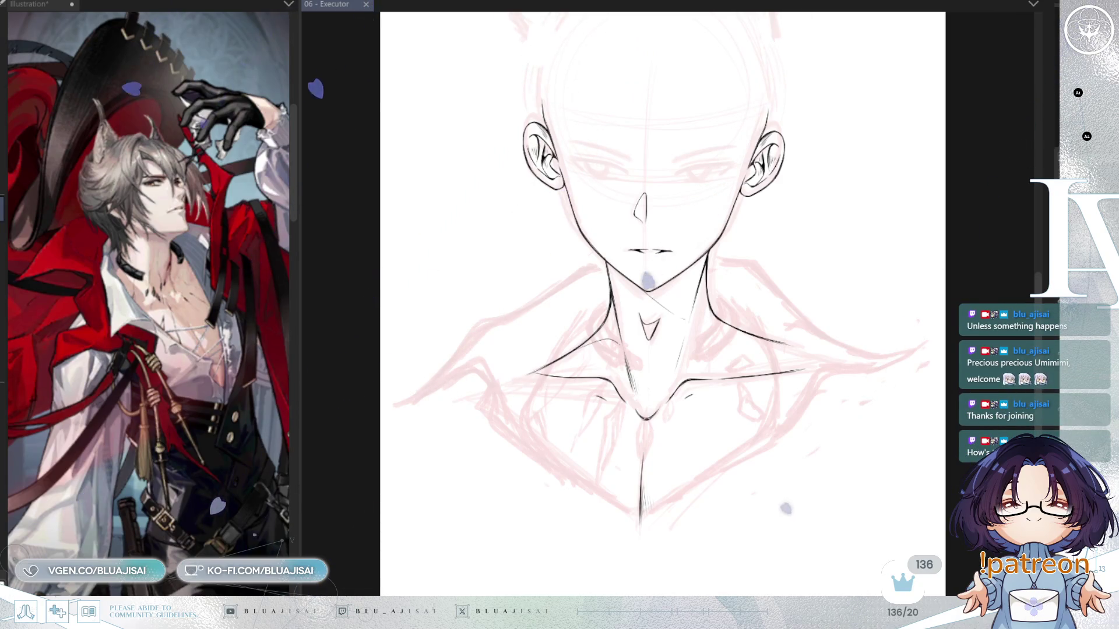
{"action": "scroll", "coordinate": [821, 44], "scroll_direction": "up", "scroll_amount": 1}
Hatch diagonal shading across the chin and upper neck, undoing and redrawing attempts
{"action": "left_click_drag", "start_coordinate": [867, 408], "coordinate": [892, 410]}
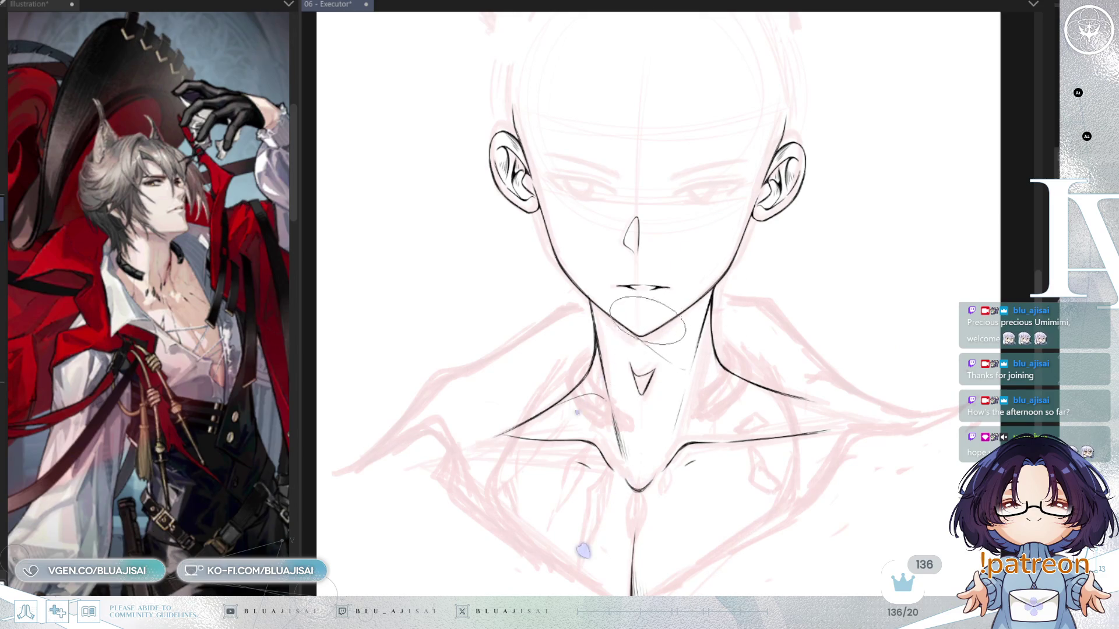
{"action": "left_click_drag", "start_coordinate": [664, 288], "coordinate": [629, 350]}
{"action": "scroll", "coordinate": [698, 294], "scroll_direction": "up", "scroll_amount": 2}
{"action": "key", "text": "ctrl+z"}
{"action": "mouse_move", "coordinate": [652, 300]}
{"action": "left_mouse_down"}
{"action": "mouse_move", "coordinate": [600, 375]}
{"action": "mouse_move", "coordinate": [680, 313]}
{"action": "mouse_move", "coordinate": [662, 399]}
{"action": "mouse_move", "coordinate": [725, 295]}
{"action": "mouse_move", "coordinate": [679, 388]}
{"action": "left_mouse_up"}
{"action": "key", "text": "ctrl+z"}
{"action": "key", "text": "ctrl+z"}
Redraw the chin hatching and extend it down the left side of the neck
{"action": "left_click_drag", "start_coordinate": [724, 300], "coordinate": [677, 400]}
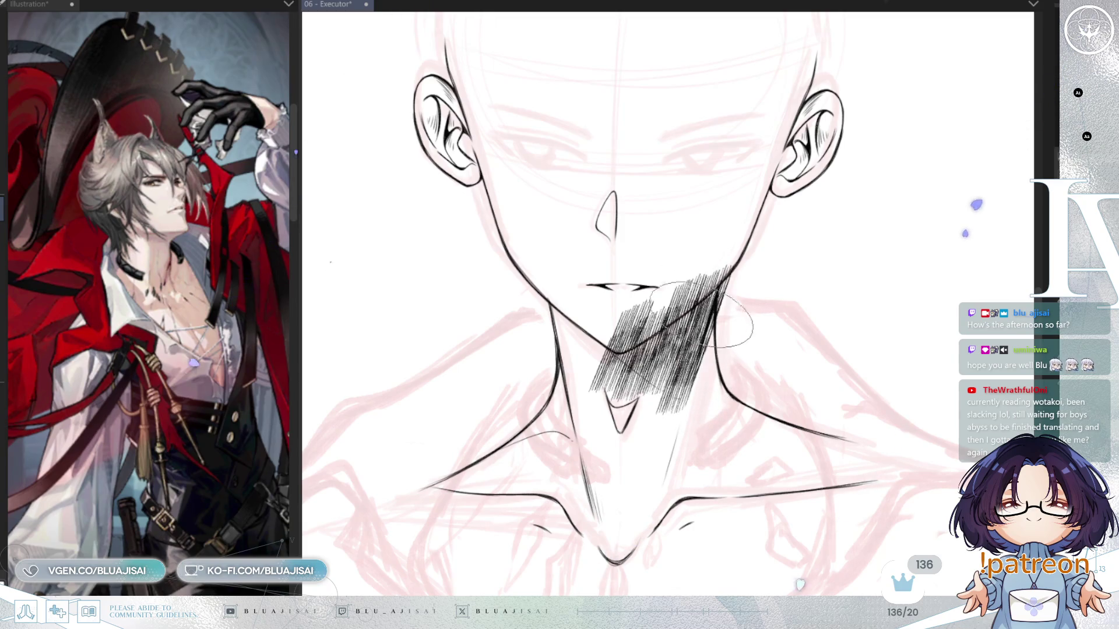
{"action": "key", "text": "ctrl+z"}
{"action": "left_click_drag", "start_coordinate": [727, 267], "coordinate": [682, 402]}
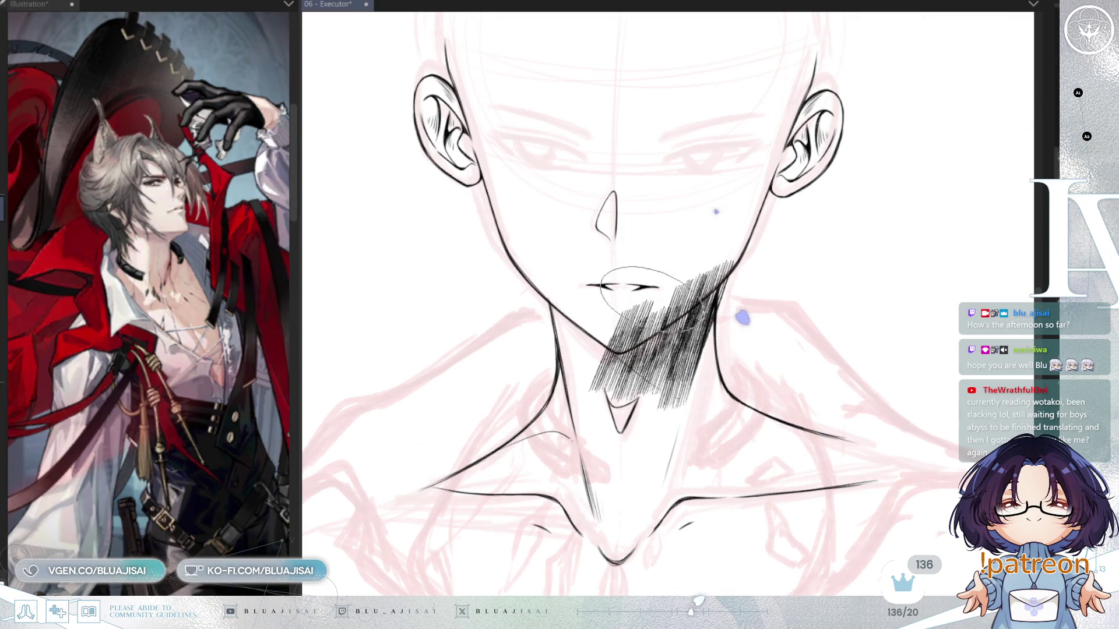
{"action": "left_click_drag", "start_coordinate": [690, 265], "coordinate": [641, 370]}
{"action": "mouse_move", "coordinate": [619, 431]}
{"action": "left_mouse_down"}
{"action": "mouse_move", "coordinate": [617, 408]}
{"action": "mouse_move", "coordinate": [612, 442]}
{"action": "mouse_move", "coordinate": [635, 402]}
{"action": "mouse_move", "coordinate": [618, 448]}
{"action": "mouse_move", "coordinate": [627, 401]}
{"action": "left_mouse_up"}
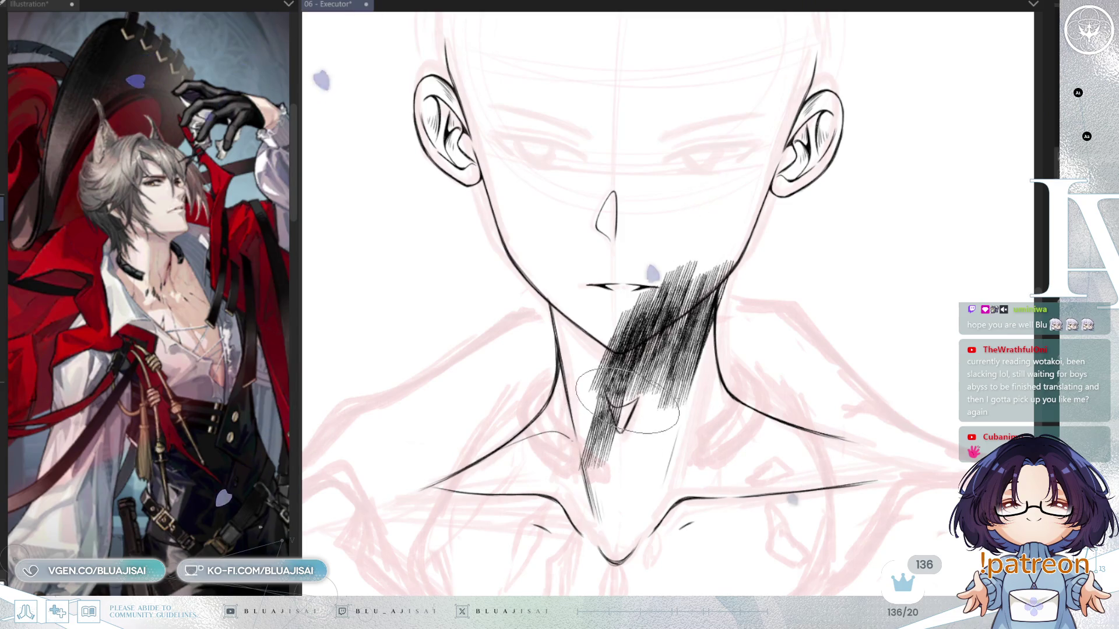
{"action": "key", "text": "ctrl+z"}
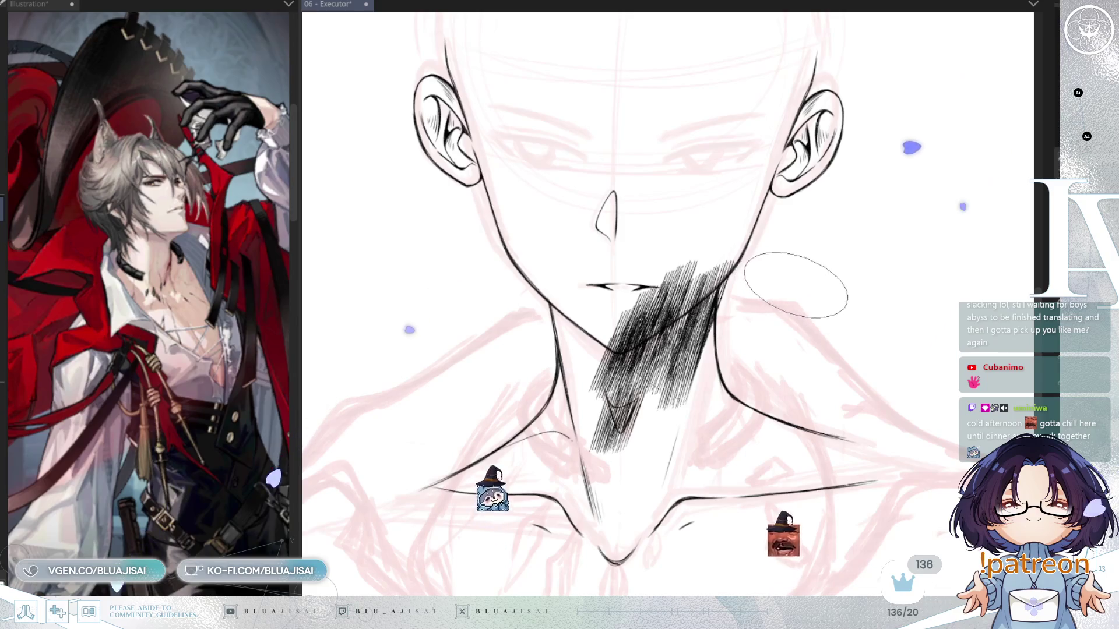
{"action": "left_click_drag", "start_coordinate": [553, 367], "coordinate": [577, 419]}
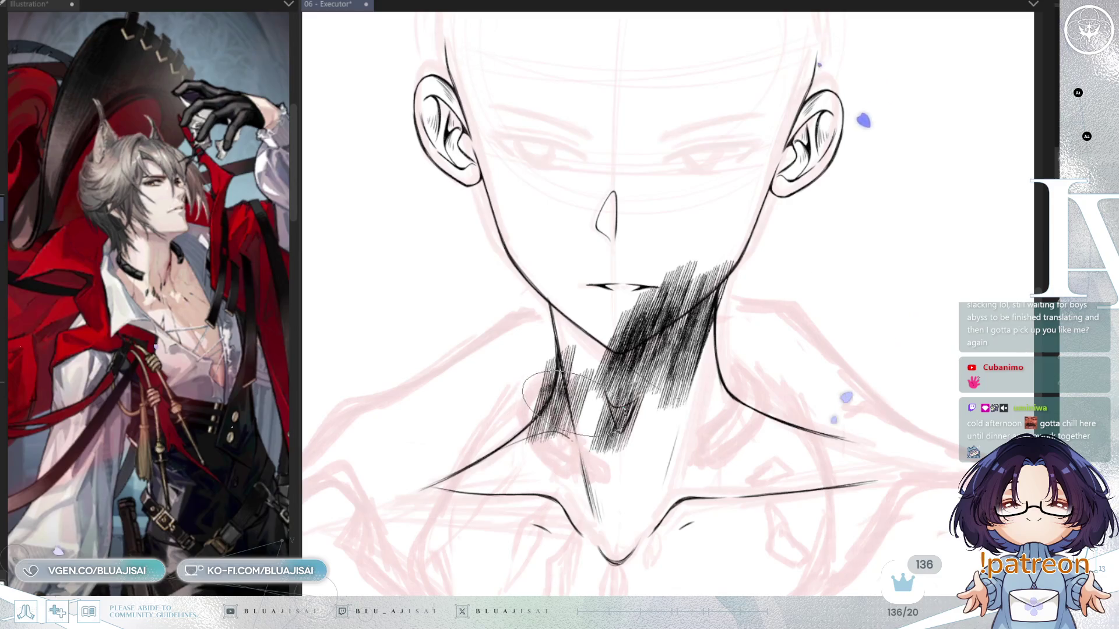
{"action": "left_click_drag", "start_coordinate": [512, 395], "coordinate": [507, 422]}
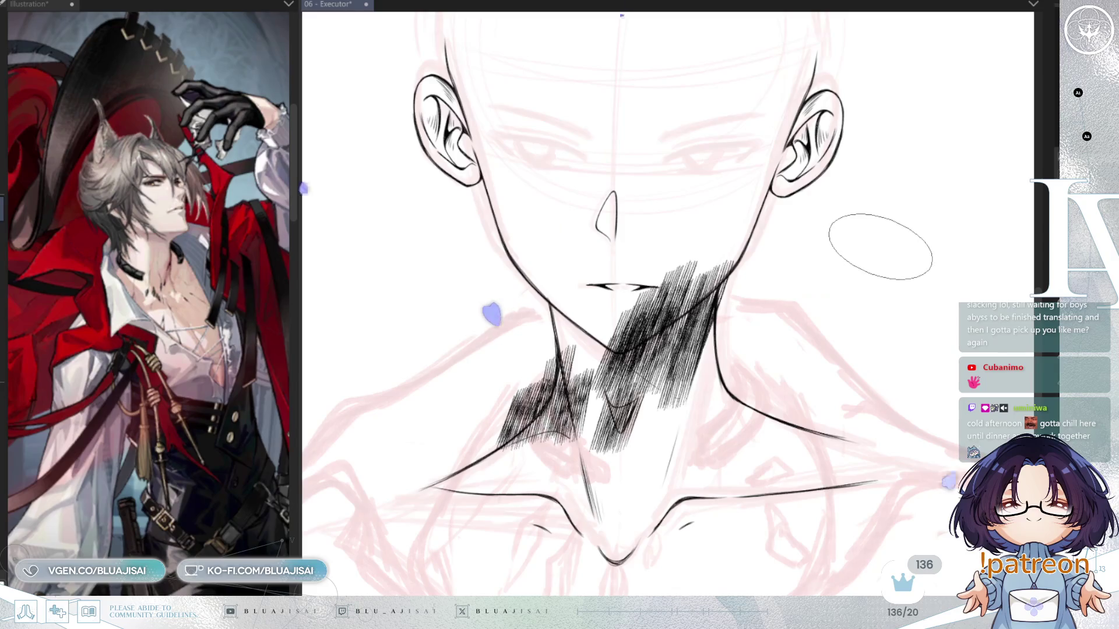
Erase stray hatching along the jawline and in the left neck shadow
{"action": "scroll", "coordinate": [880, 248], "scroll_direction": "up", "scroll_amount": 2}
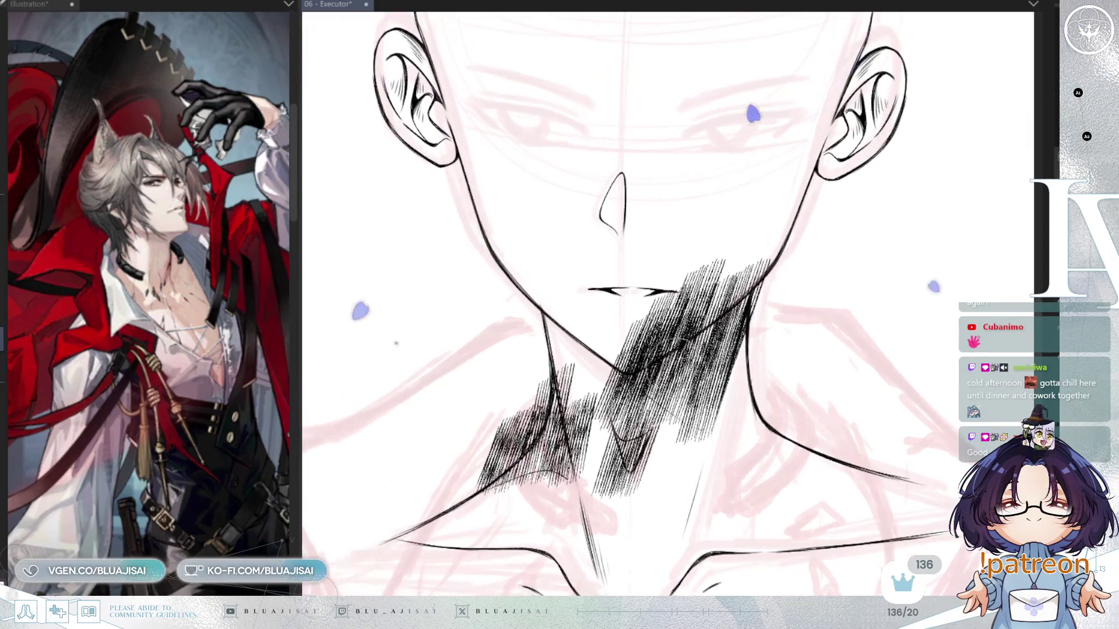
{"action": "mouse_move", "coordinate": [640, 348]}
{"action": "left_mouse_down"}
{"action": "mouse_move", "coordinate": [743, 288]}
{"action": "mouse_move", "coordinate": [762, 243]}
{"action": "mouse_move", "coordinate": [655, 312]}
{"action": "mouse_move", "coordinate": [741, 250]}
{"action": "mouse_move", "coordinate": [761, 293]}
{"action": "left_mouse_up"}
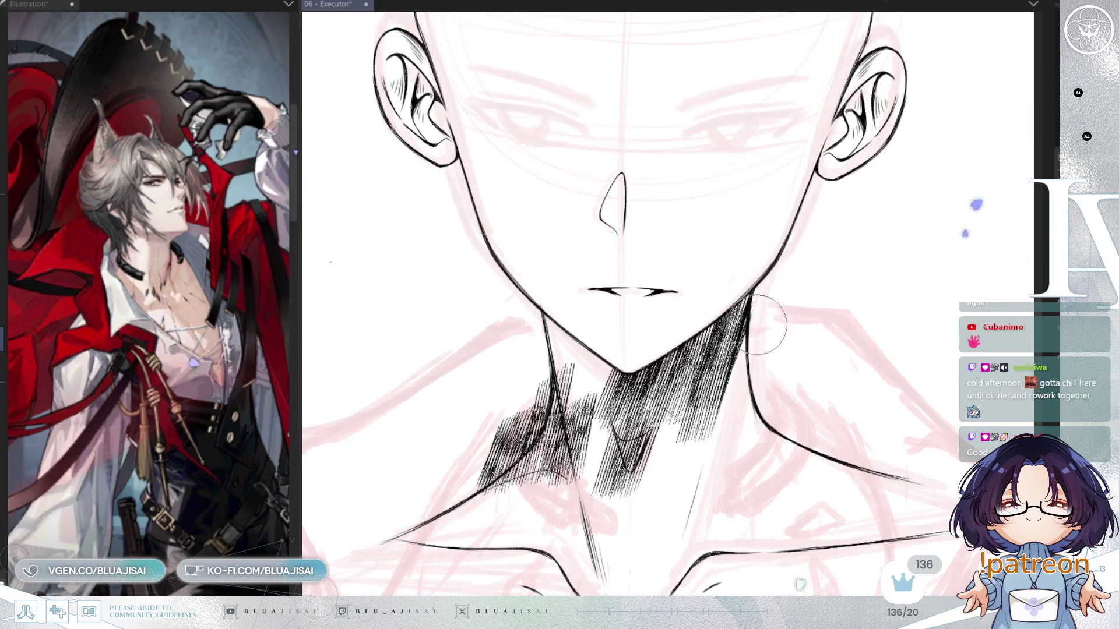
{"action": "left_click_drag", "start_coordinate": [764, 334], "coordinate": [737, 303]}
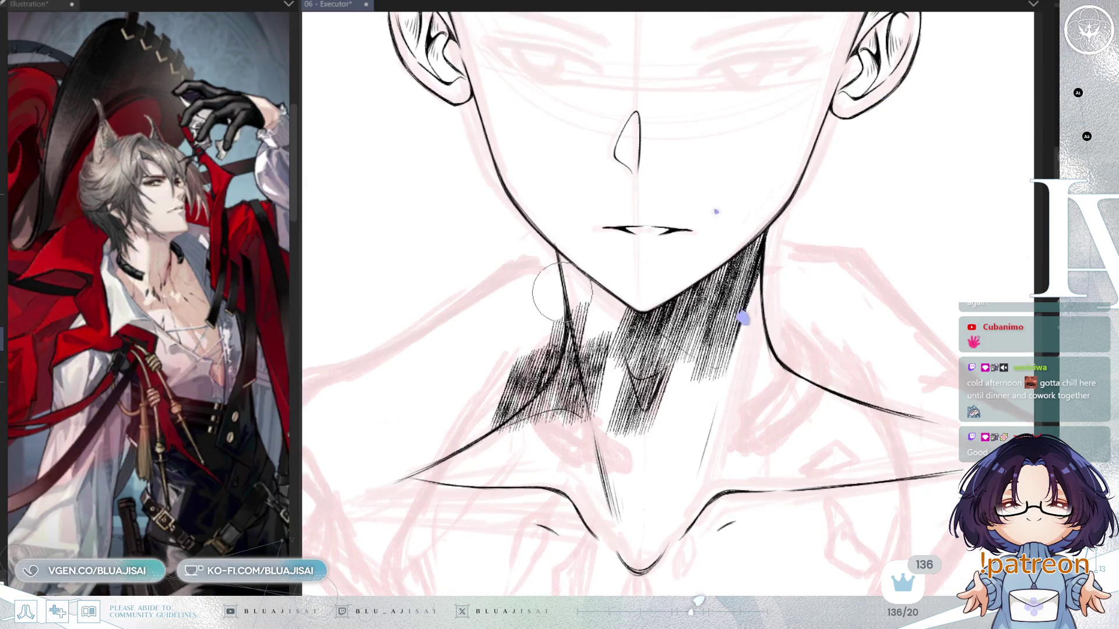
{"action": "mouse_move", "coordinate": [523, 374]}
{"action": "left_mouse_down"}
{"action": "mouse_move", "coordinate": [476, 429]}
{"action": "mouse_move", "coordinate": [516, 386]}
{"action": "mouse_move", "coordinate": [532, 337]}
{"action": "mouse_move", "coordinate": [498, 437]}
{"action": "mouse_move", "coordinate": [589, 425]}
{"action": "left_mouse_up"}
{"action": "mouse_move", "coordinate": [598, 367]}
{"action": "left_mouse_down"}
{"action": "mouse_move", "coordinate": [575, 291]}
{"action": "mouse_move", "coordinate": [593, 402]}
{"action": "mouse_move", "coordinate": [593, 312]}
{"action": "mouse_move", "coordinate": [635, 437]}
{"action": "mouse_move", "coordinate": [607, 394]}
{"action": "mouse_move", "coordinate": [628, 431]}
{"action": "left_mouse_up"}
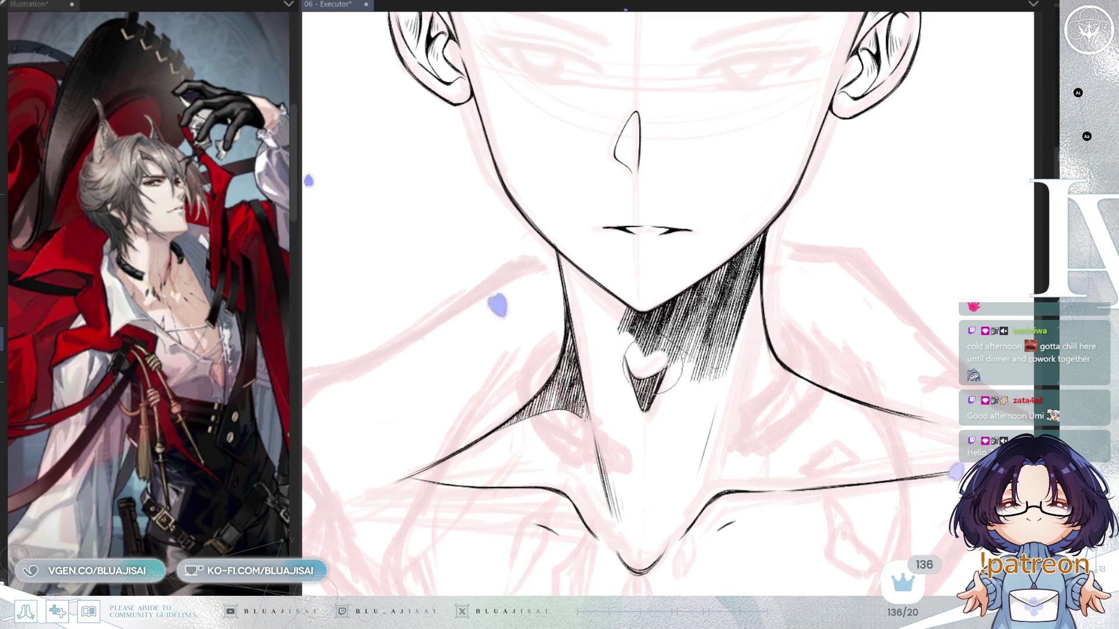
{"action": "left_click_drag", "start_coordinate": [659, 361], "coordinate": [708, 362]}
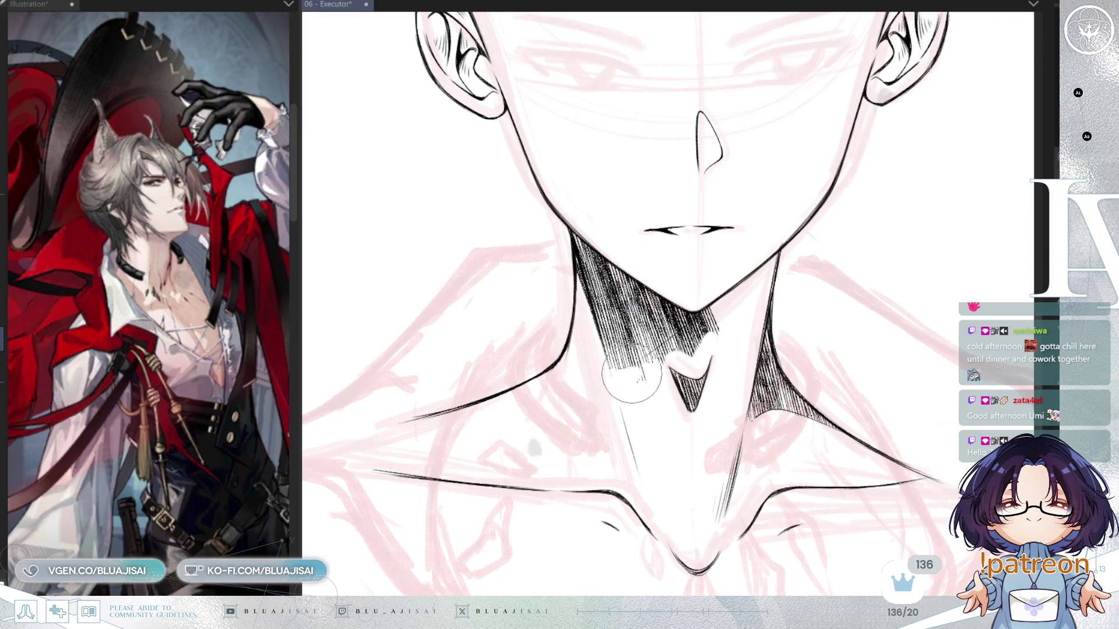
{"action": "left_click_drag", "start_coordinate": [690, 335], "coordinate": [680, 350]}
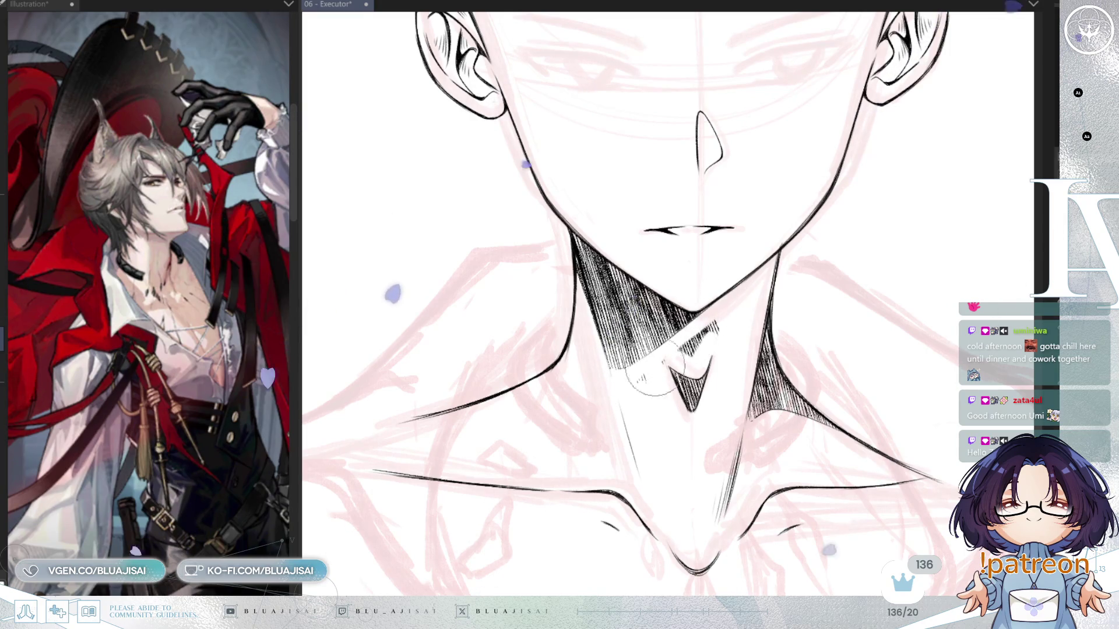
{"action": "scroll", "coordinate": [816, 292], "scroll_direction": "down", "scroll_amount": 4}
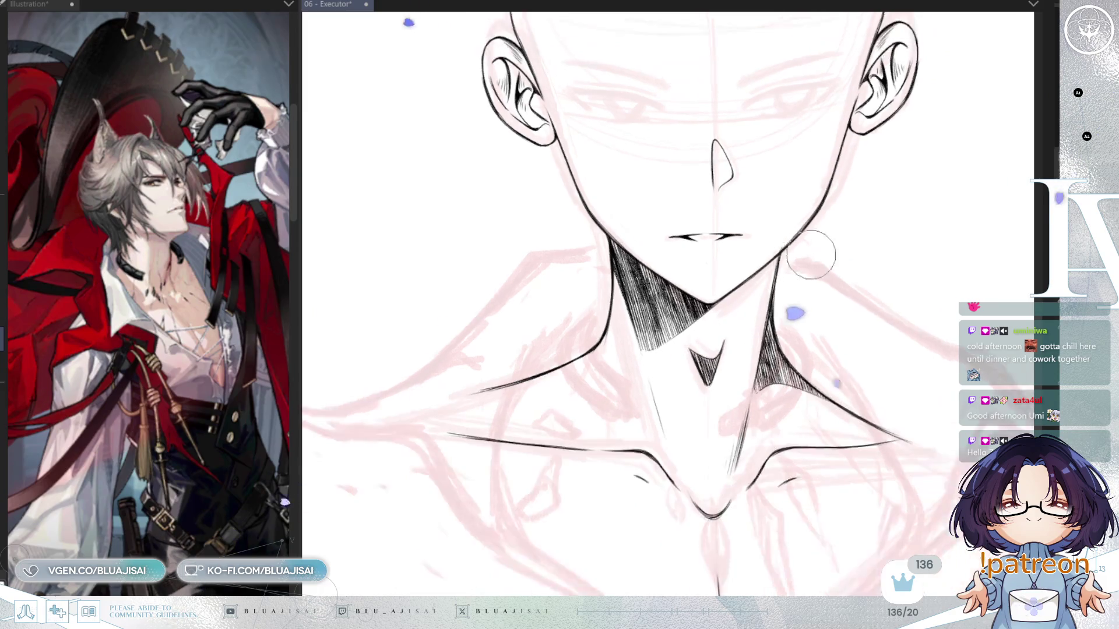
{"action": "left_click_drag", "start_coordinate": [820, 303], "coordinate": [830, 269]}
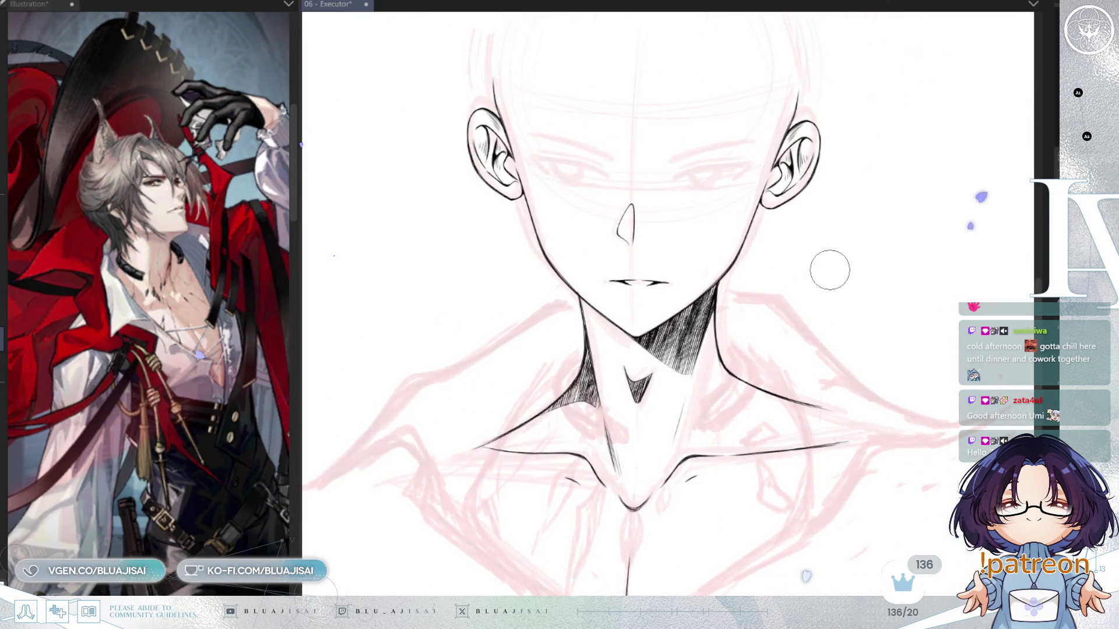
Add darker hatching to the neck shadow under the right jaw
{"action": "scroll", "coordinate": [830, 274], "scroll_direction": "down", "scroll_amount": 3}
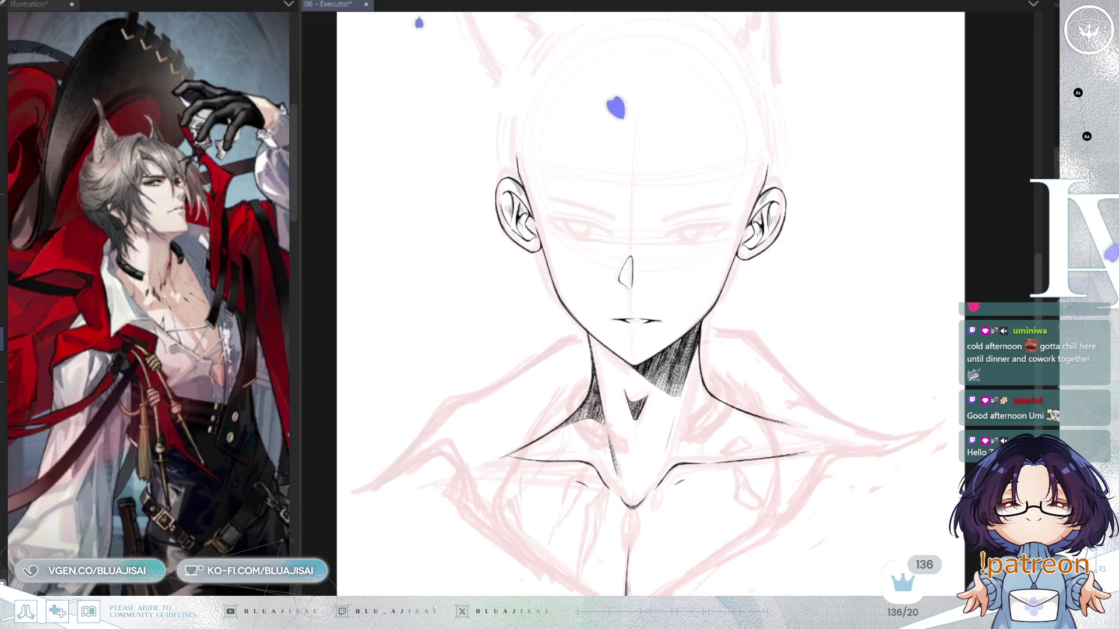
{"action": "scroll", "coordinate": [868, 250], "scroll_direction": "up", "scroll_amount": 3}
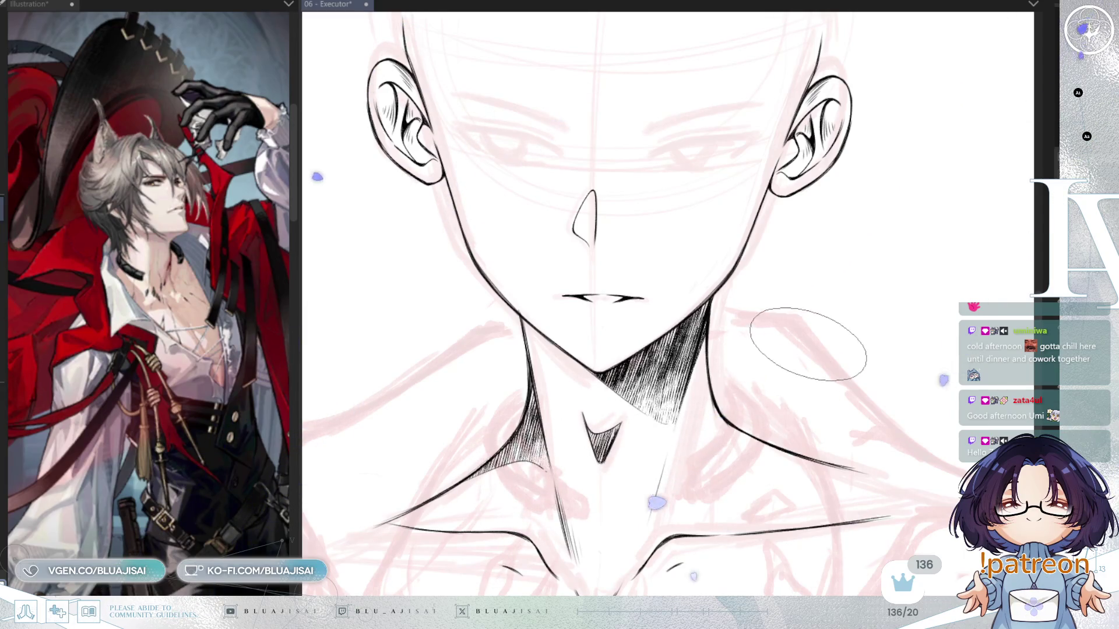
{"action": "key", "text": "ctrl+minus"}
{"action": "key", "text": "ctrl+minus"}
{"action": "key", "text": "ctrl+minus"}
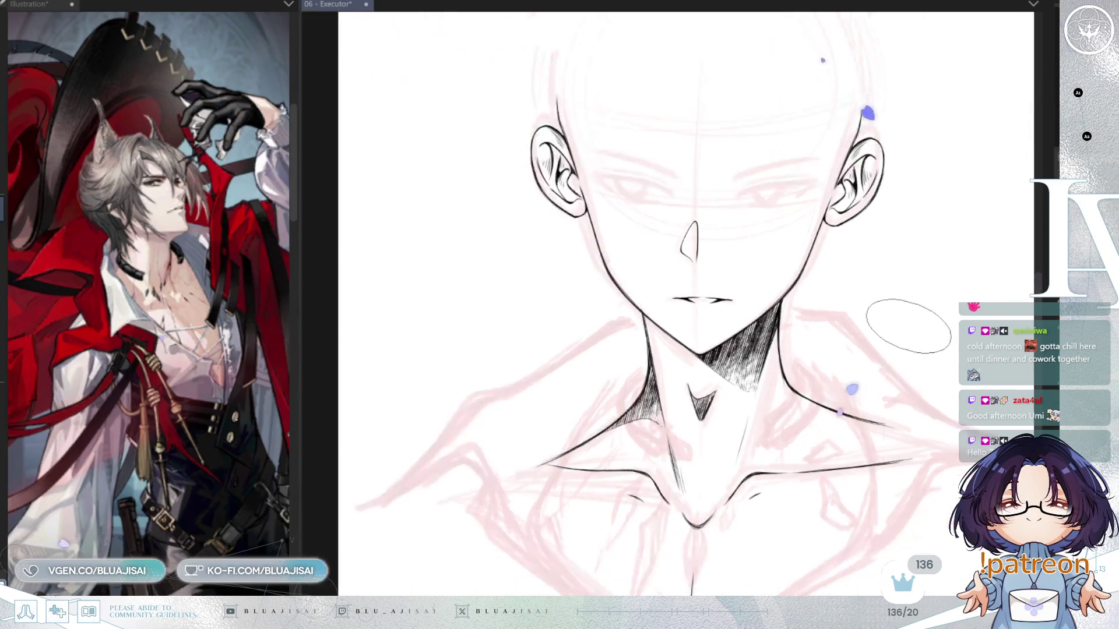
{"action": "scroll", "coordinate": [837, 308], "scroll_direction": "left", "scroll_amount": 3}
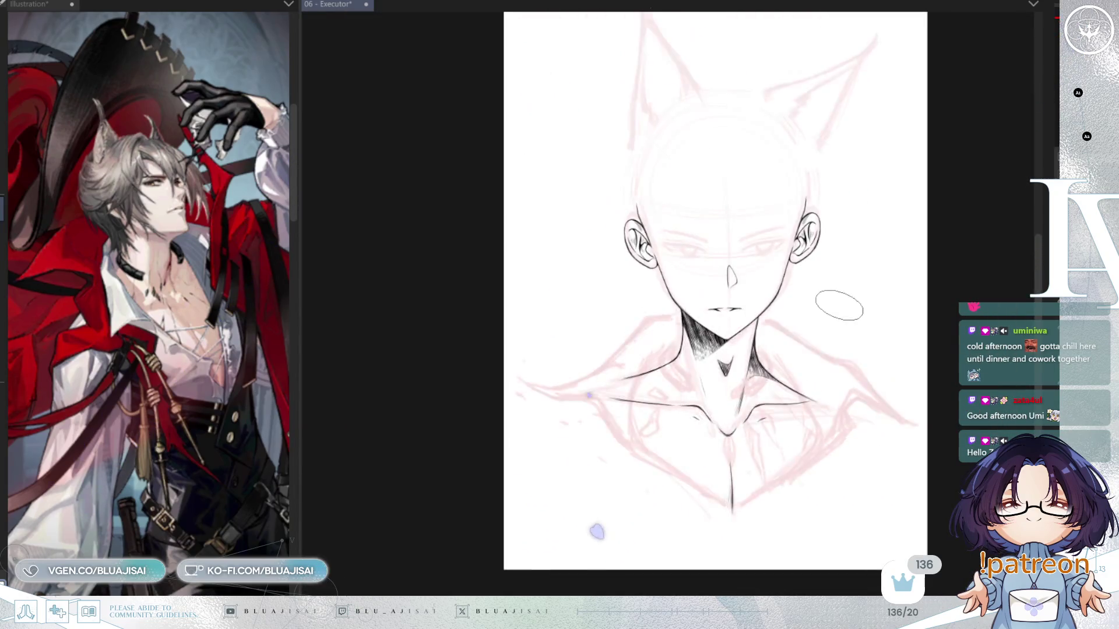
{"action": "scroll", "coordinate": [874, 290], "scroll_direction": "right", "scroll_amount": 3}
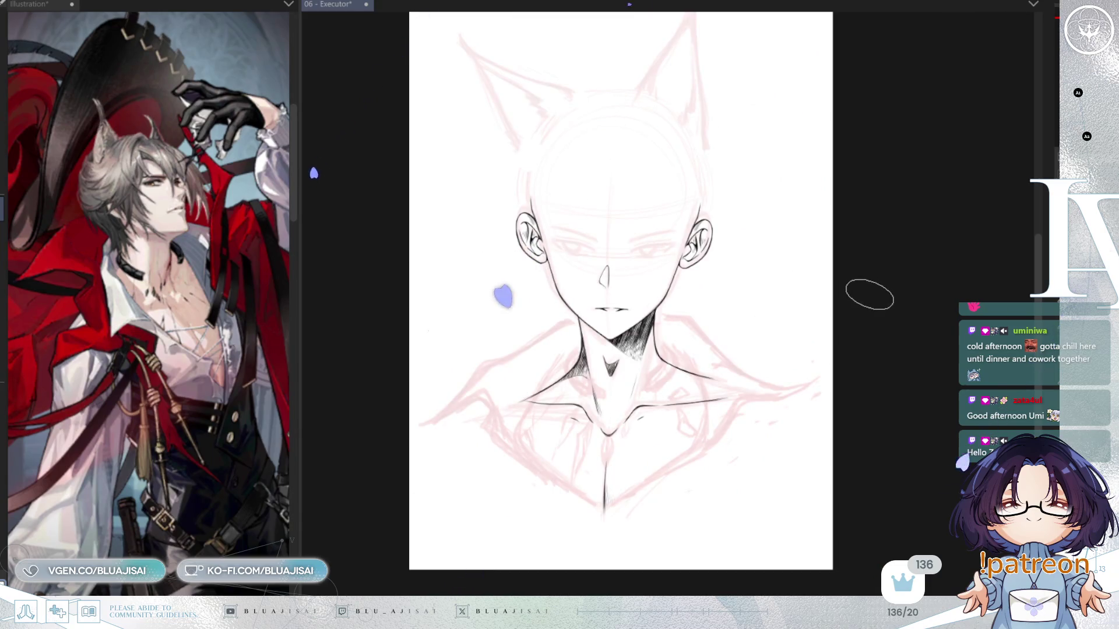
{"action": "scroll", "coordinate": [870, 294], "scroll_direction": "left", "scroll_amount": 3}
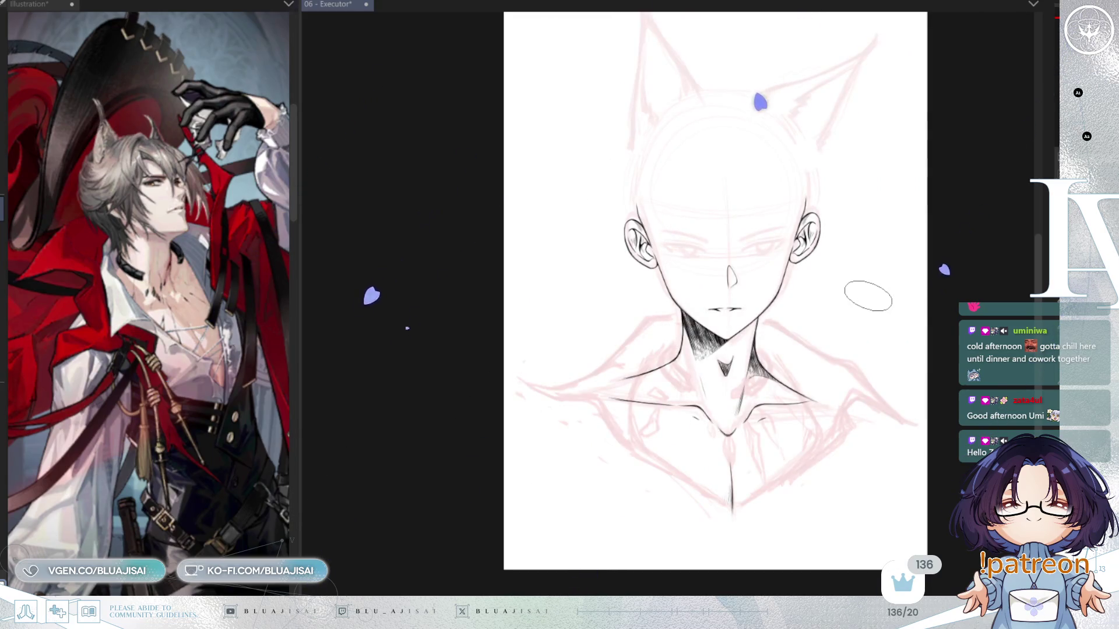
{"action": "scroll", "coordinate": [868, 296], "scroll_direction": "right", "scroll_amount": 3}
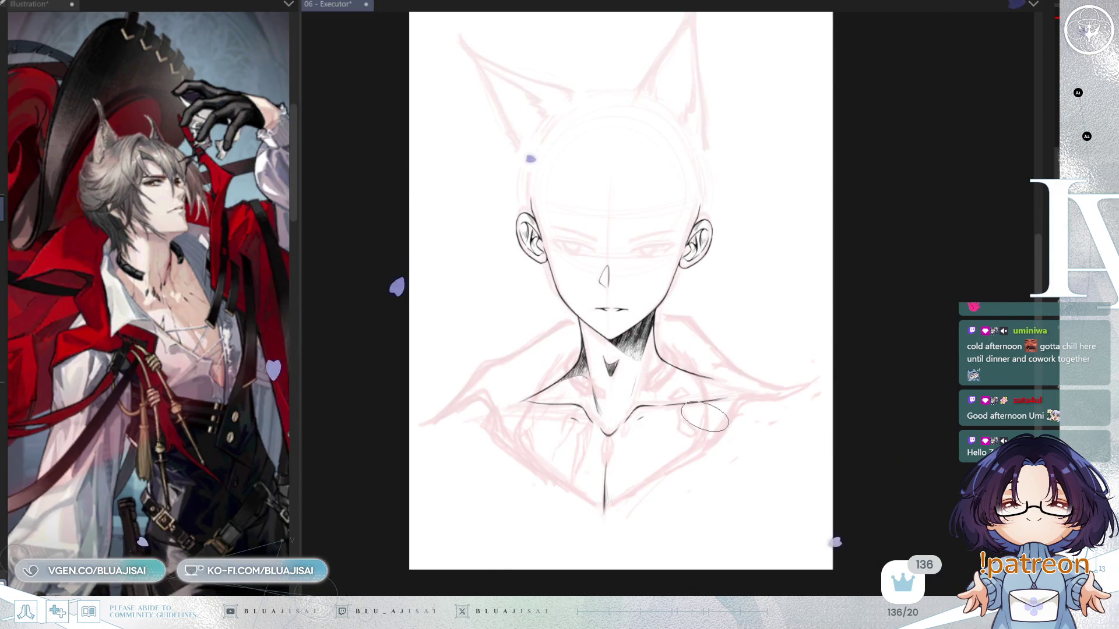
{"action": "left_click_drag", "start_coordinate": [640, 341], "coordinate": [630, 359]}
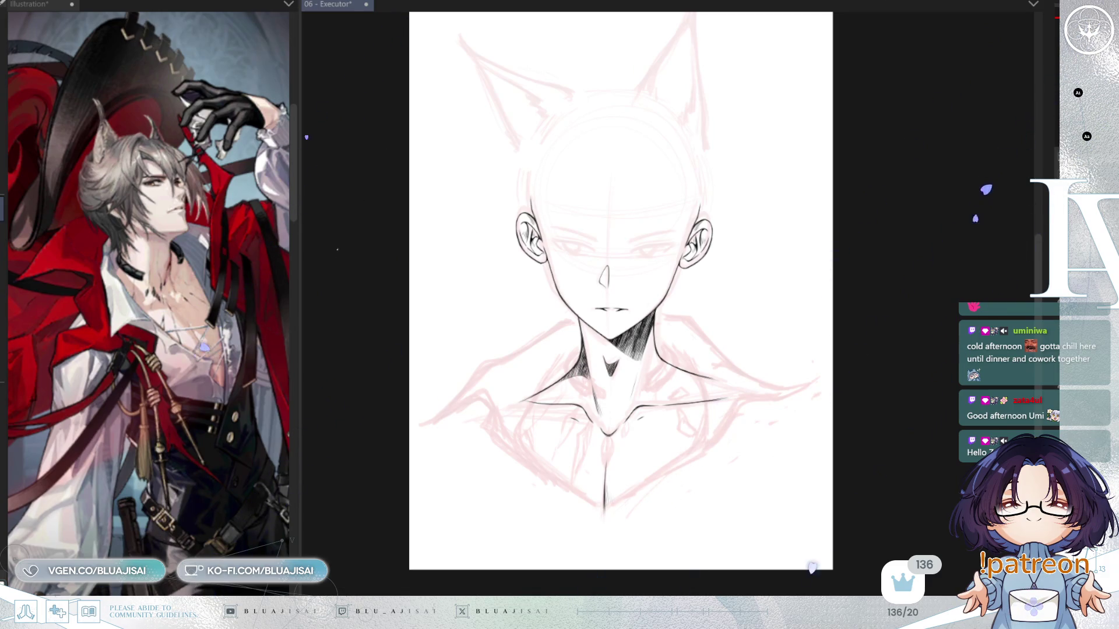
{"action": "scroll", "coordinate": [620, 302], "scroll_direction": "up", "scroll_amount": 5}
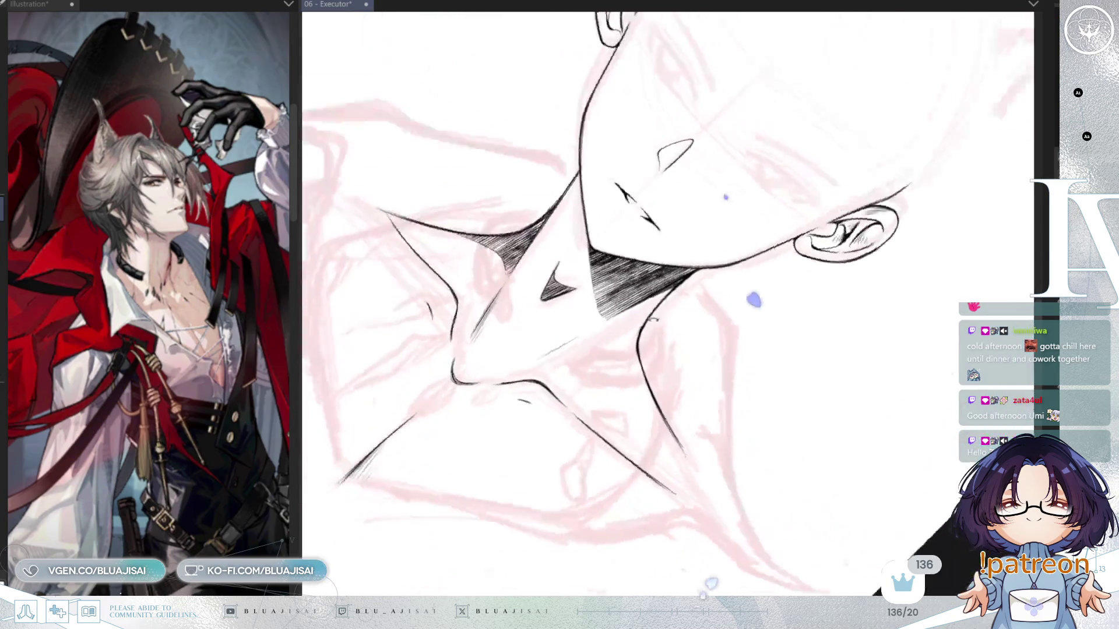
{"action": "scroll", "coordinate": [619, 301], "scroll_direction": "up", "scroll_amount": 3}
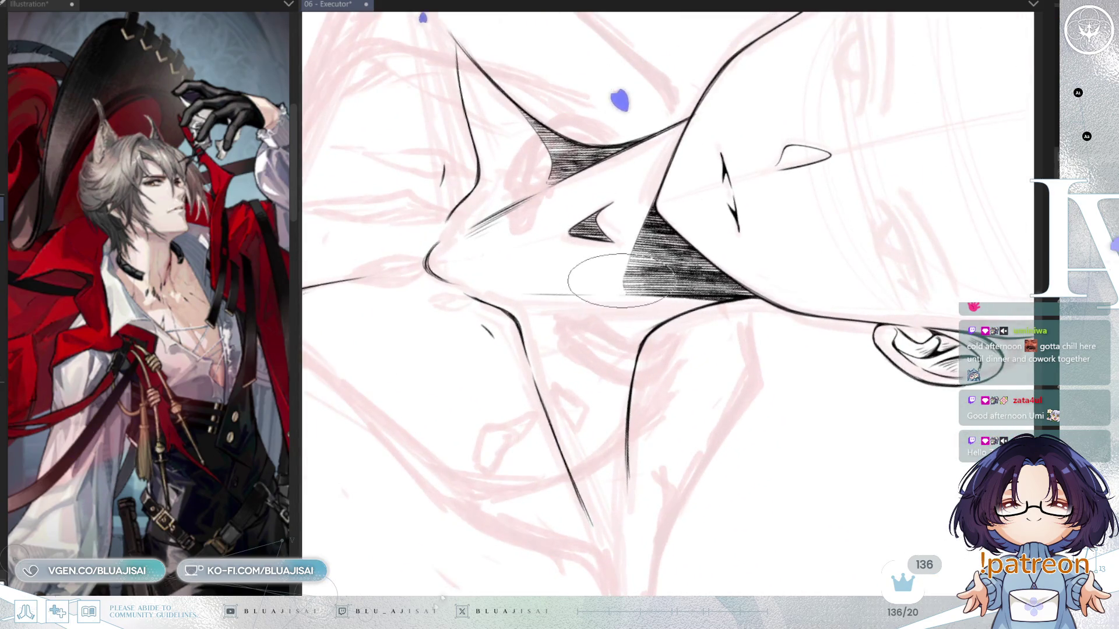
{"action": "scroll", "coordinate": [713, 250], "scroll_direction": "up", "scroll_amount": 1}
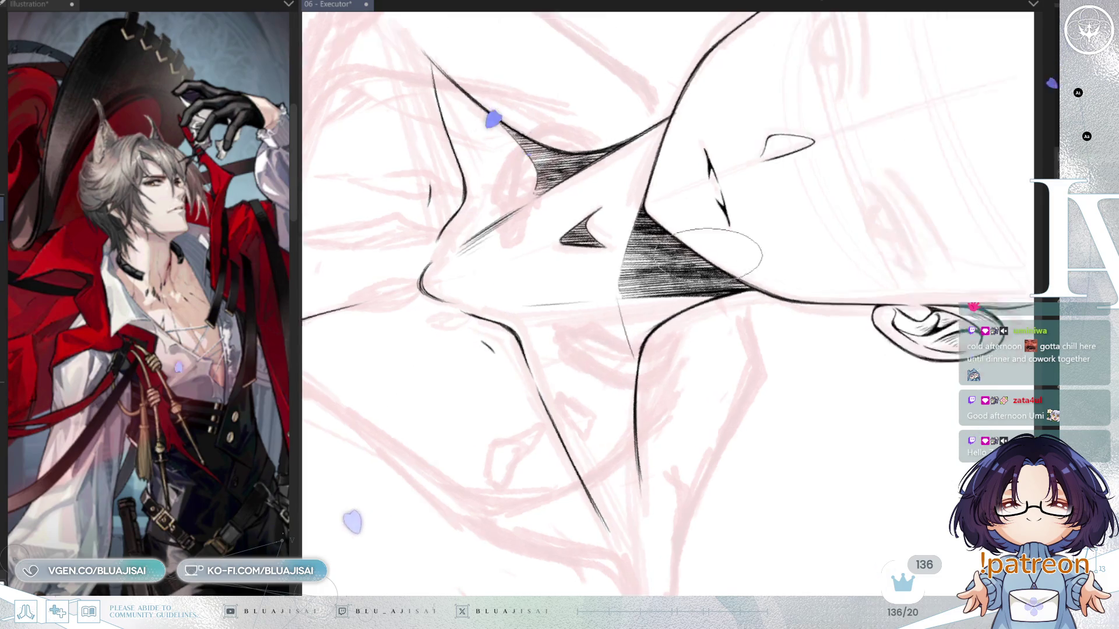
{"action": "scroll", "coordinate": [714, 251], "scroll_direction": "down", "scroll_amount": 4}
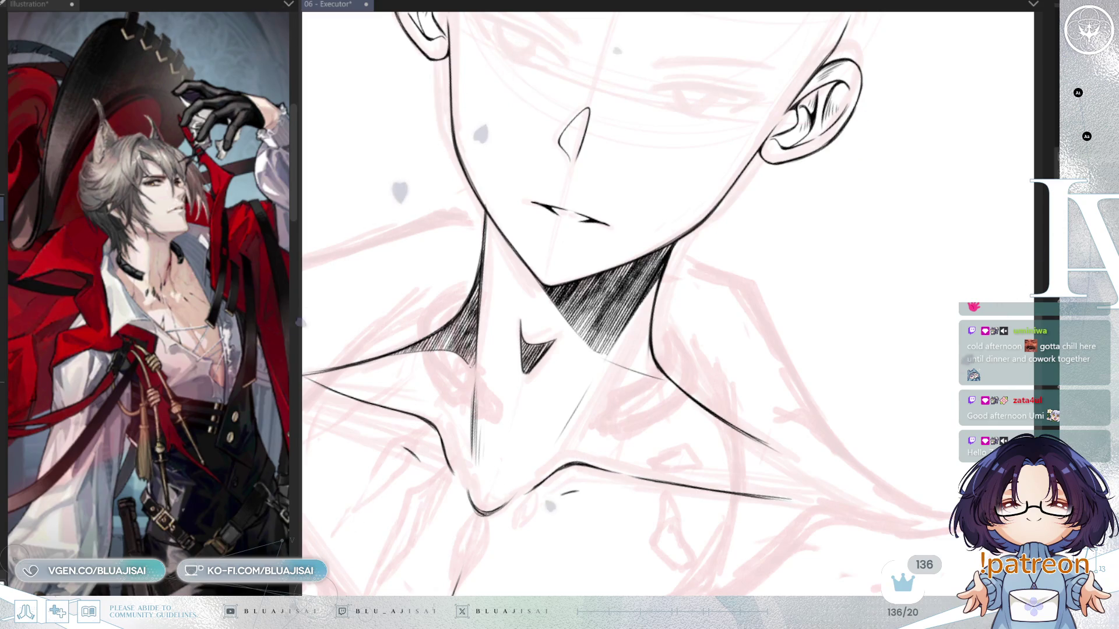
{"action": "key", "text": "minus"}
Erase hatching spilling past the right neck contour and discard the trial extension strokes
{"action": "left_click_drag", "start_coordinate": [646, 344], "coordinate": [644, 296]}
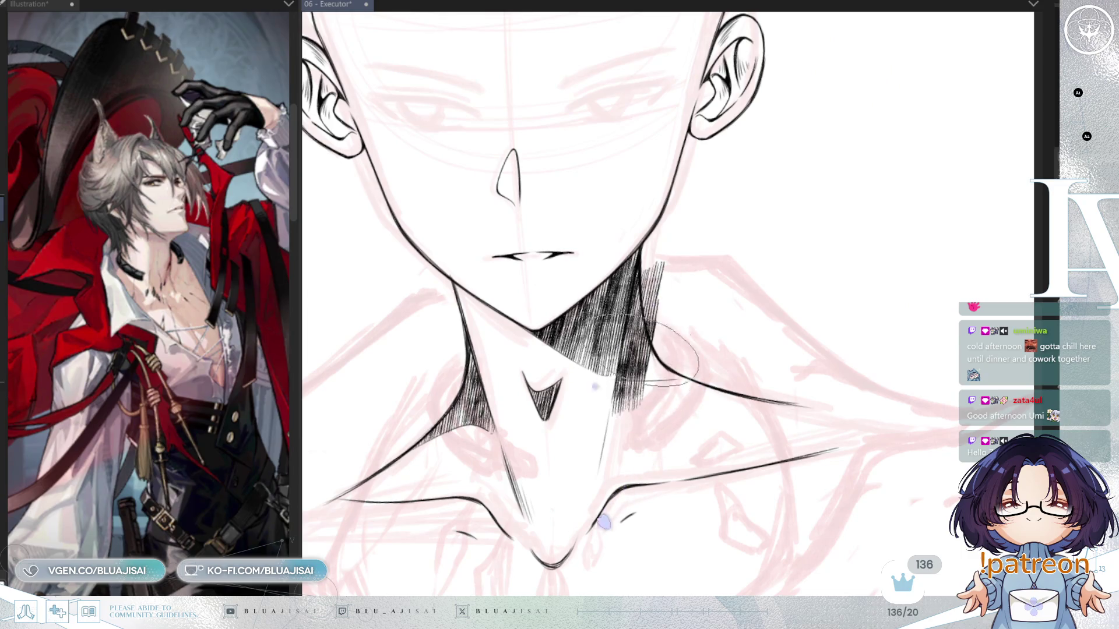
{"action": "left_click_drag", "start_coordinate": [658, 326], "coordinate": [670, 396]}
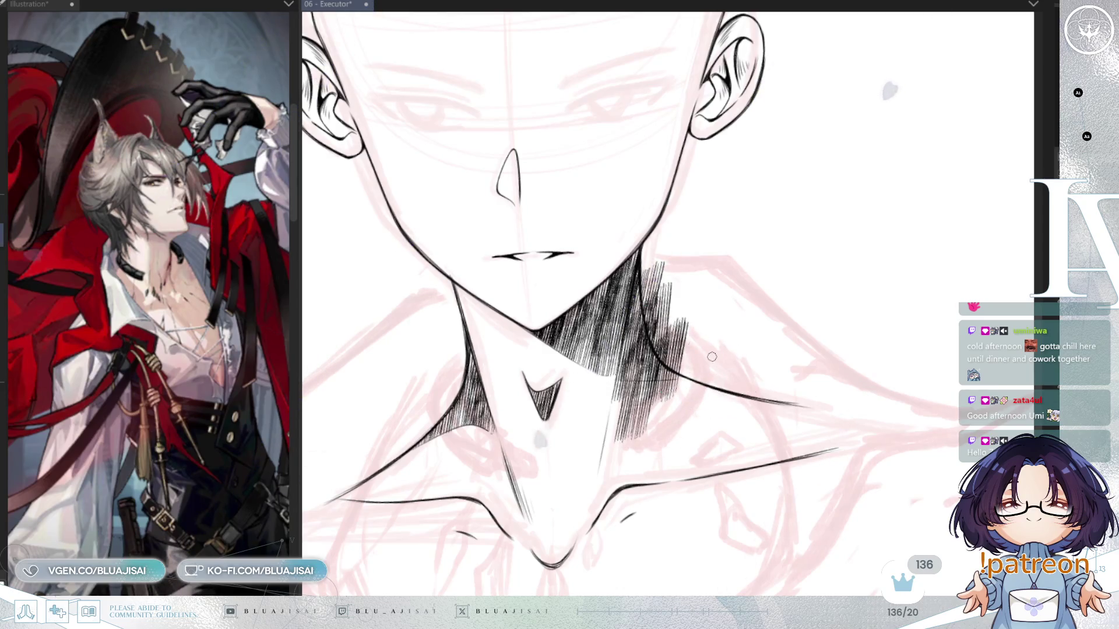
{"action": "left_click_drag", "start_coordinate": [659, 365], "coordinate": [691, 329]}
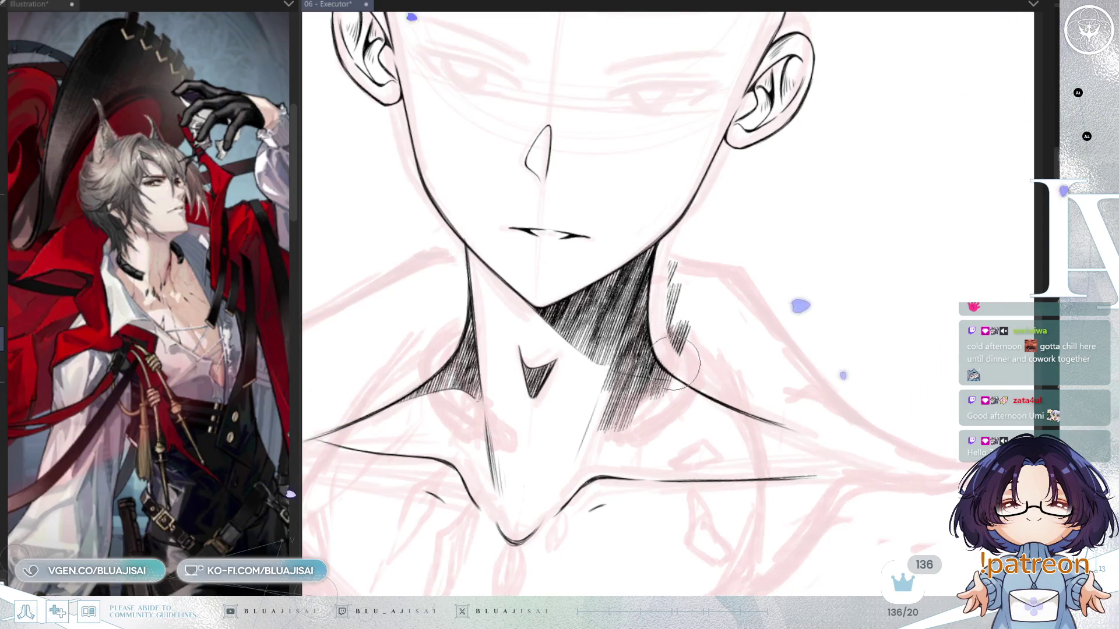
{"action": "left_click_drag", "start_coordinate": [712, 332], "coordinate": [658, 423]}
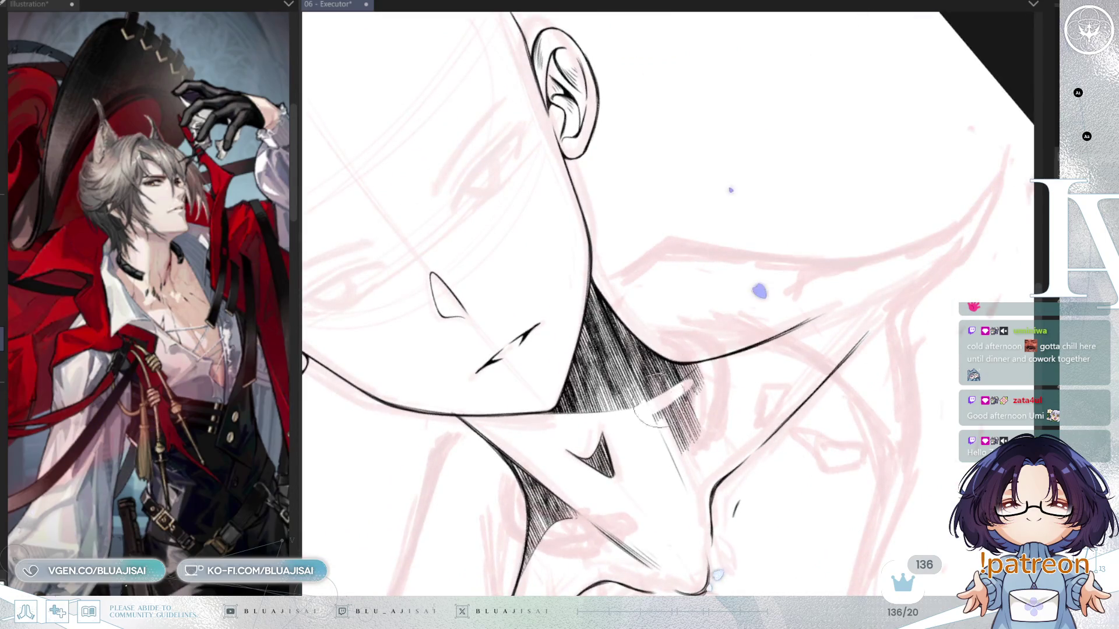
{"action": "key", "text": "ctrl+z"}
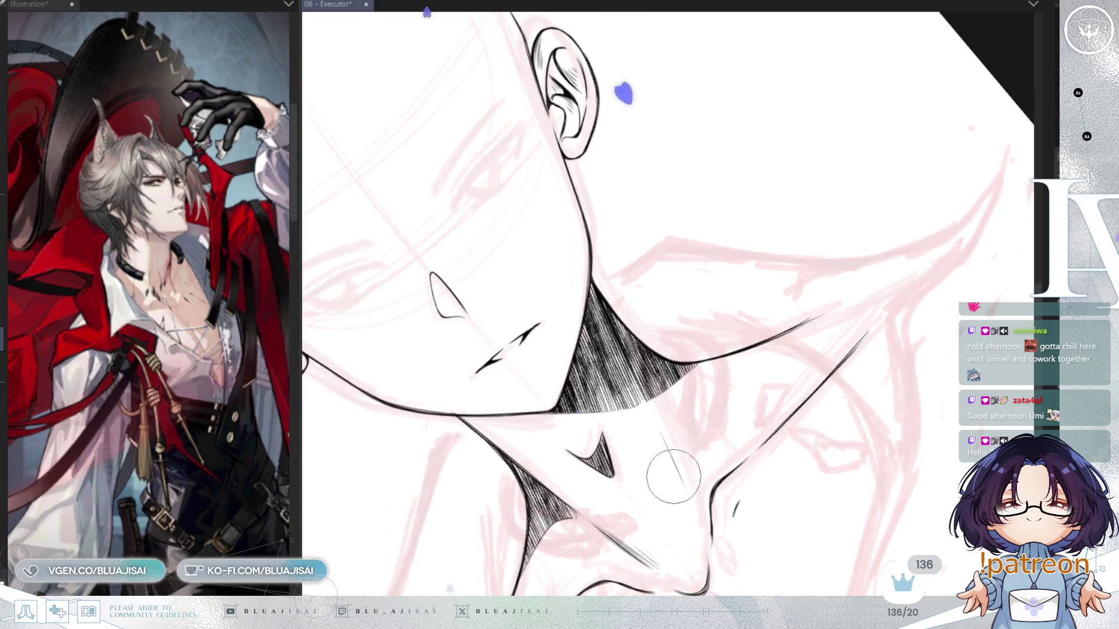
{"action": "key", "text": "ctrl+z"}
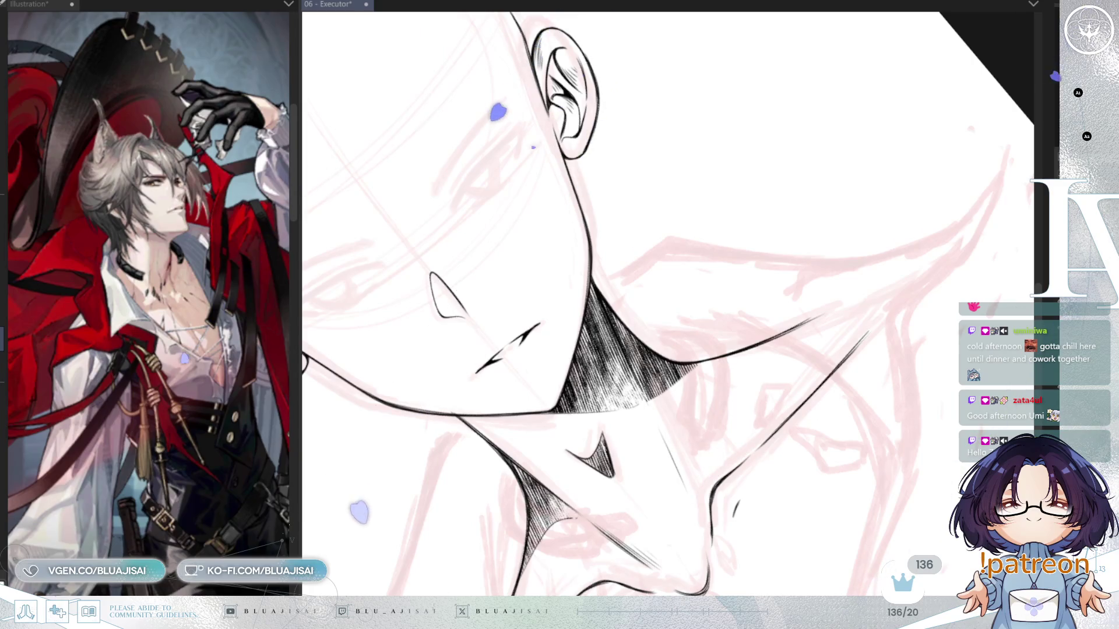
Check the drawing in a mirrored view, then save the document
{"action": "left_click_drag", "start_coordinate": [849, 329], "coordinate": [823, 394]}
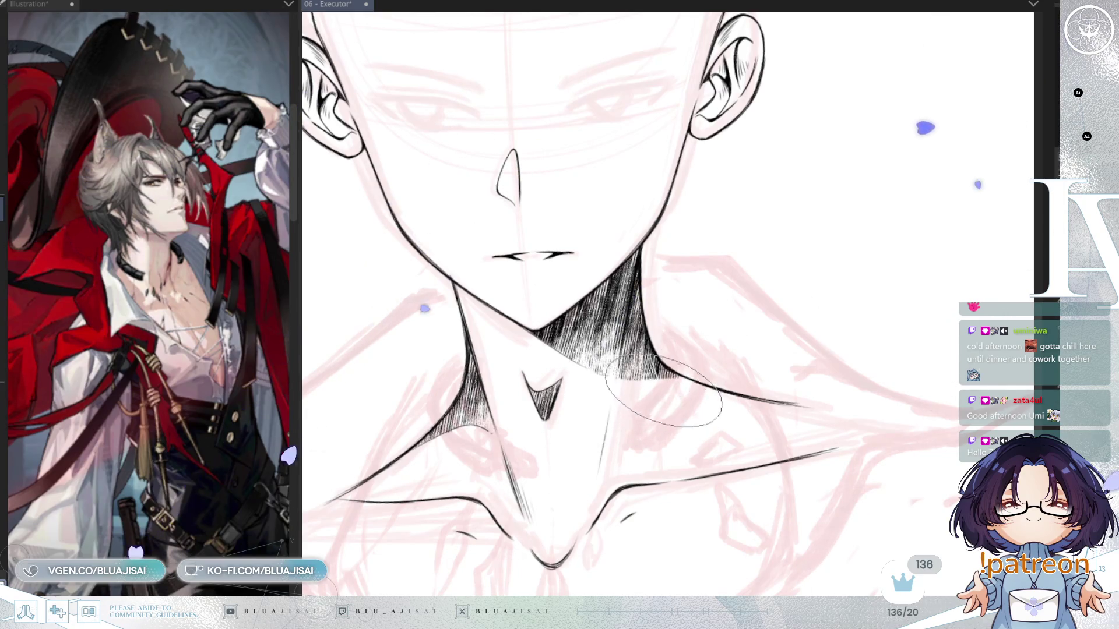
{"action": "left_click_drag", "start_coordinate": [699, 385], "coordinate": [753, 365]}
{"action": "scroll", "coordinate": [753, 366], "scroll_direction": "down", "scroll_amount": 5}
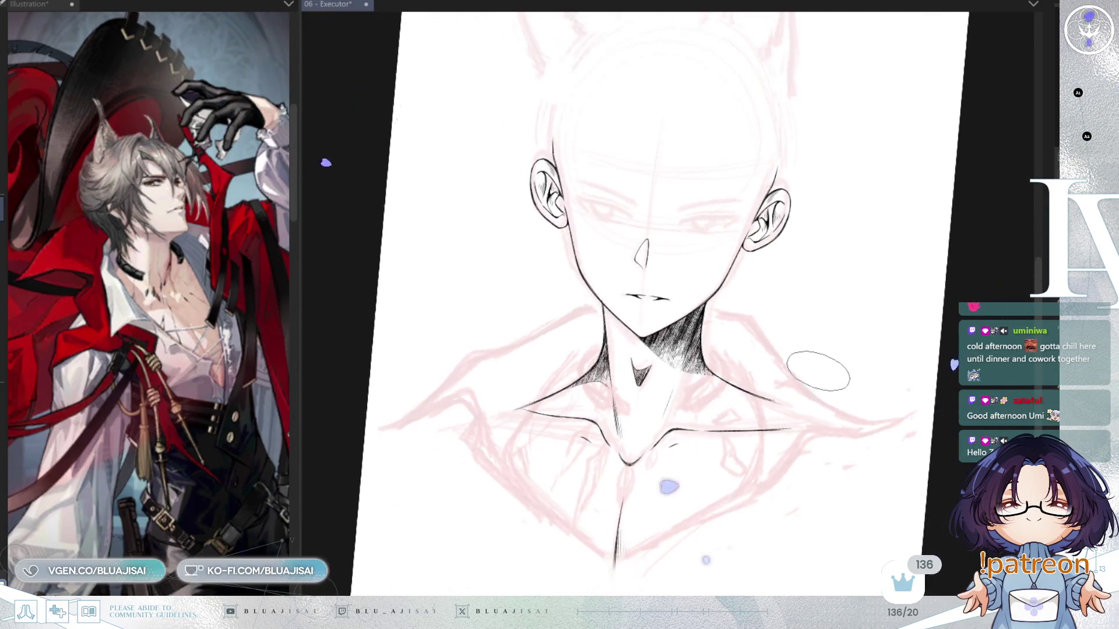
{"action": "key", "text": "h"}
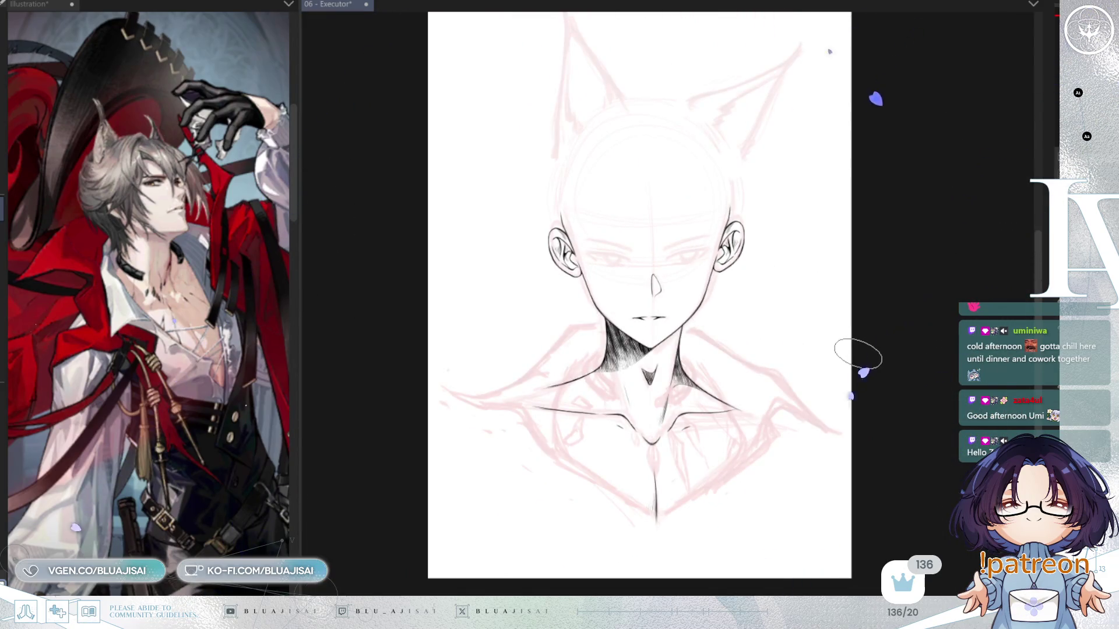
{"action": "key", "text": "h"}
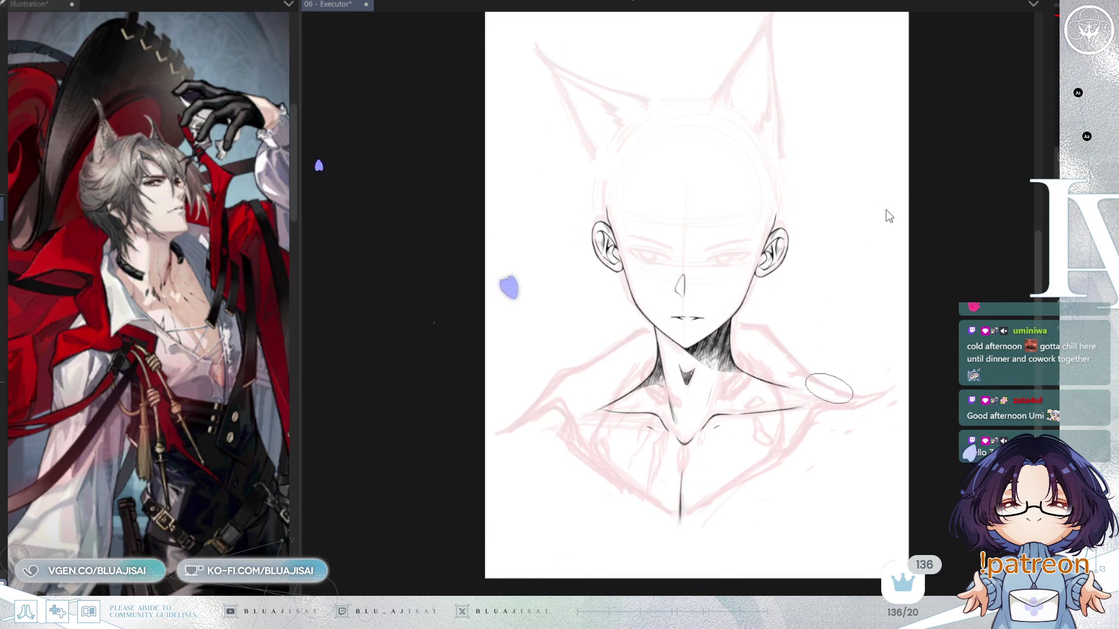
{"action": "key", "text": "ctrl+s"}
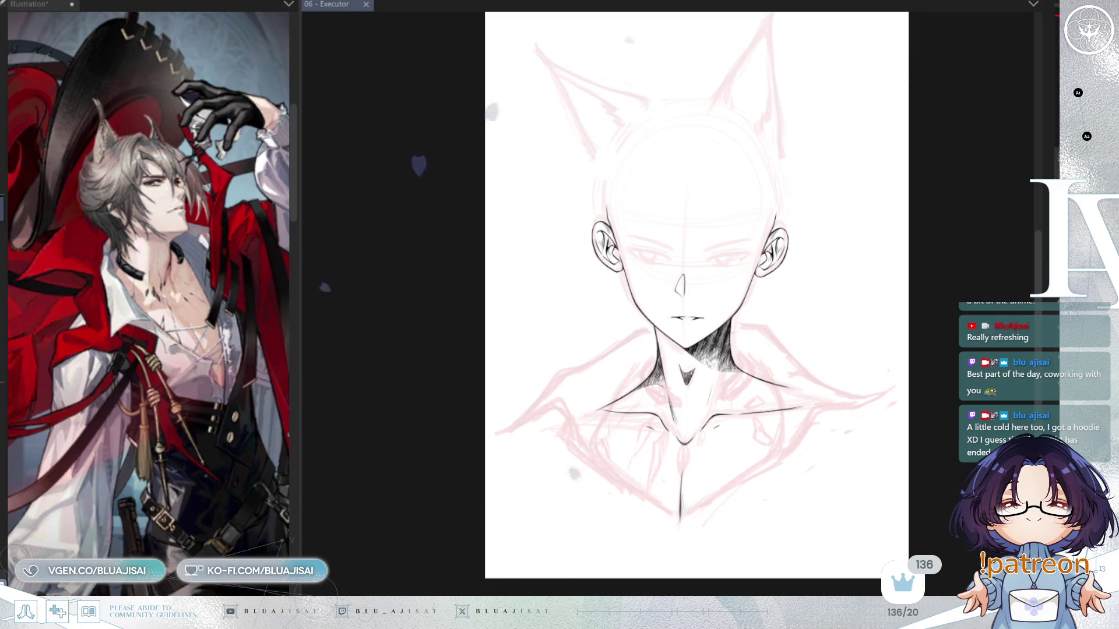
Add hatching beside the right collarbone line, filling the wedge toward the shoulder
{"action": "scroll", "coordinate": [783, 155], "scroll_direction": "up", "scroll_amount": 2}
{"action": "mouse_move", "coordinate": [781, 466]}
{"action": "left_mouse_down"}
{"action": "mouse_move", "coordinate": [764, 398]}
{"action": "mouse_move", "coordinate": [749, 415]}
{"action": "left_mouse_up"}
{"action": "scroll", "coordinate": [743, 429], "scroll_direction": "up", "scroll_amount": 1}
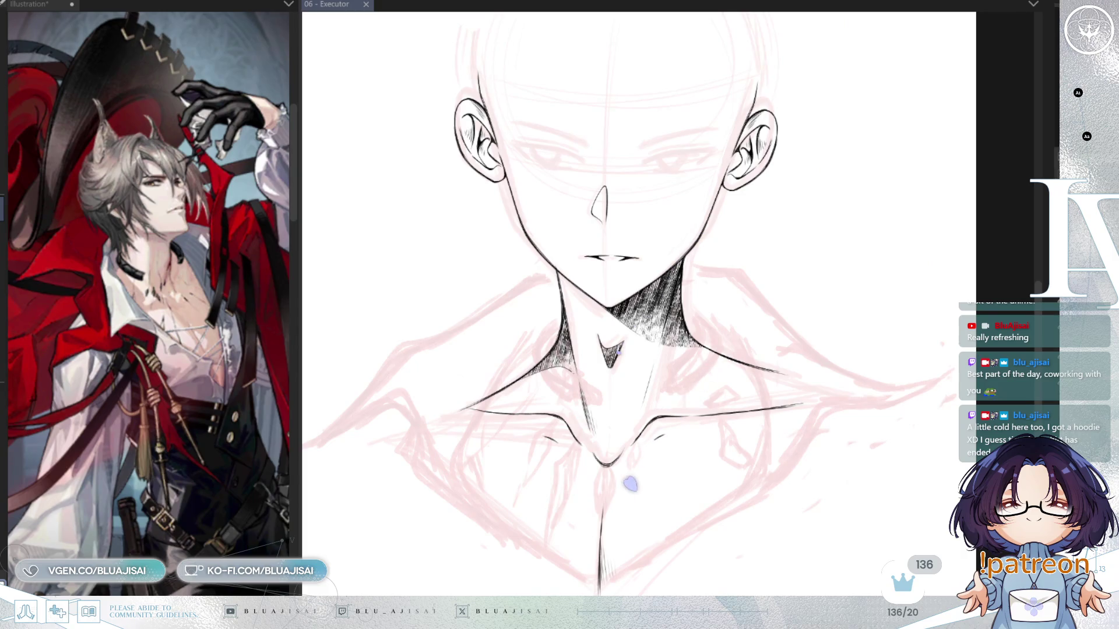
{"action": "scroll", "coordinate": [824, 362], "scroll_direction": "up", "scroll_amount": 4}
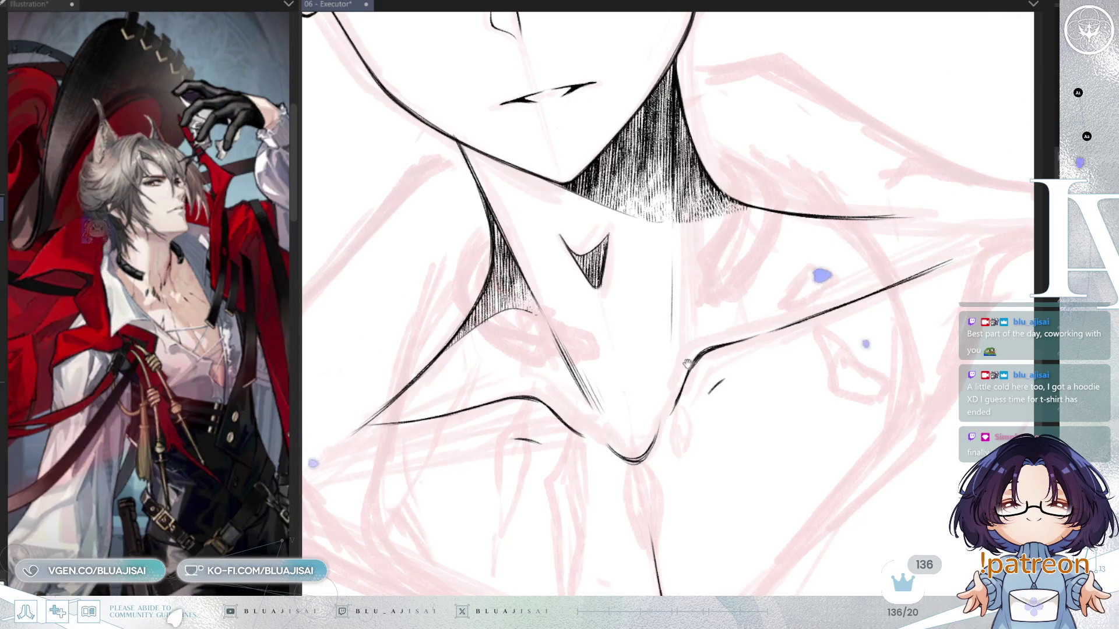
{"action": "left_click_drag", "start_coordinate": [689, 373], "coordinate": [678, 402]}
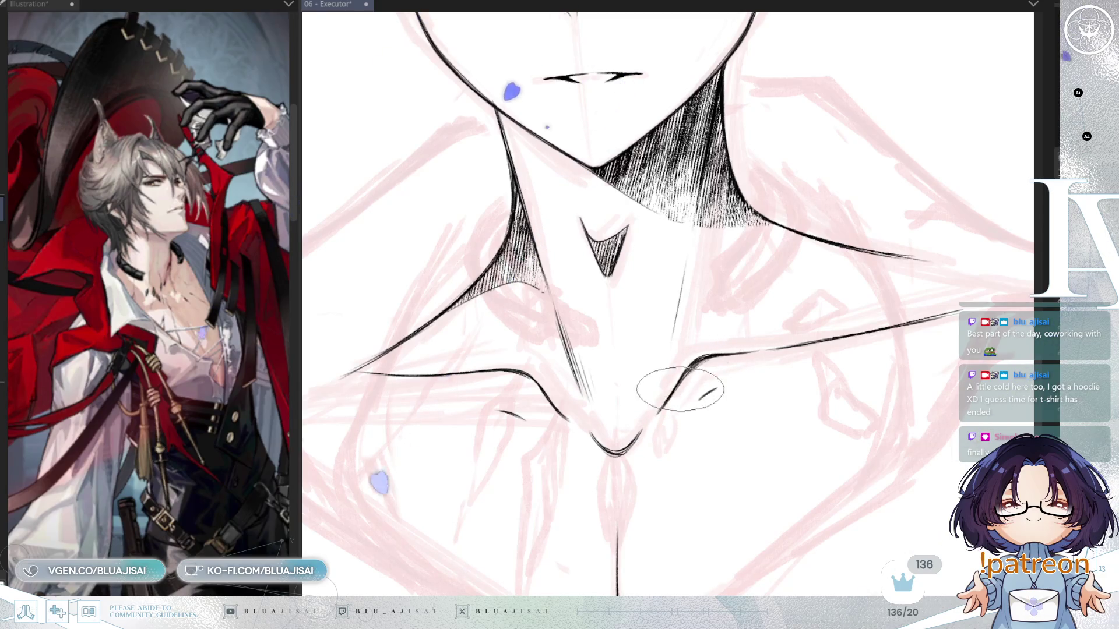
{"action": "mouse_move", "coordinate": [694, 382]}
{"action": "left_mouse_down"}
{"action": "mouse_move", "coordinate": [688, 401]}
{"action": "mouse_move", "coordinate": [821, 307]}
{"action": "left_mouse_up"}
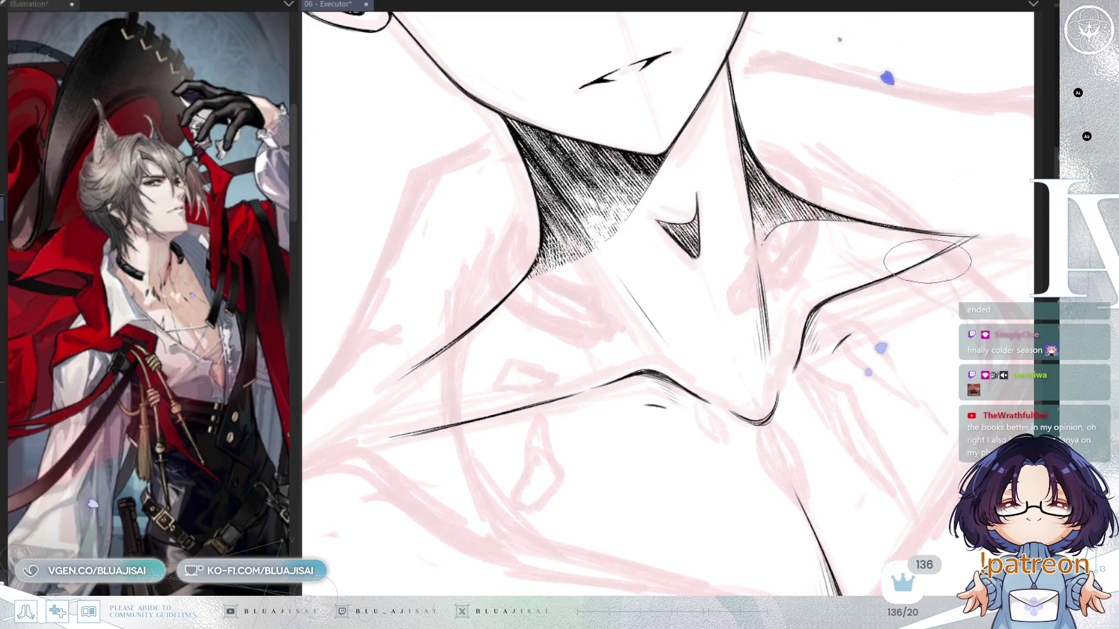
{"action": "scroll", "coordinate": [950, 246], "scroll_direction": "down", "scroll_amount": 5}
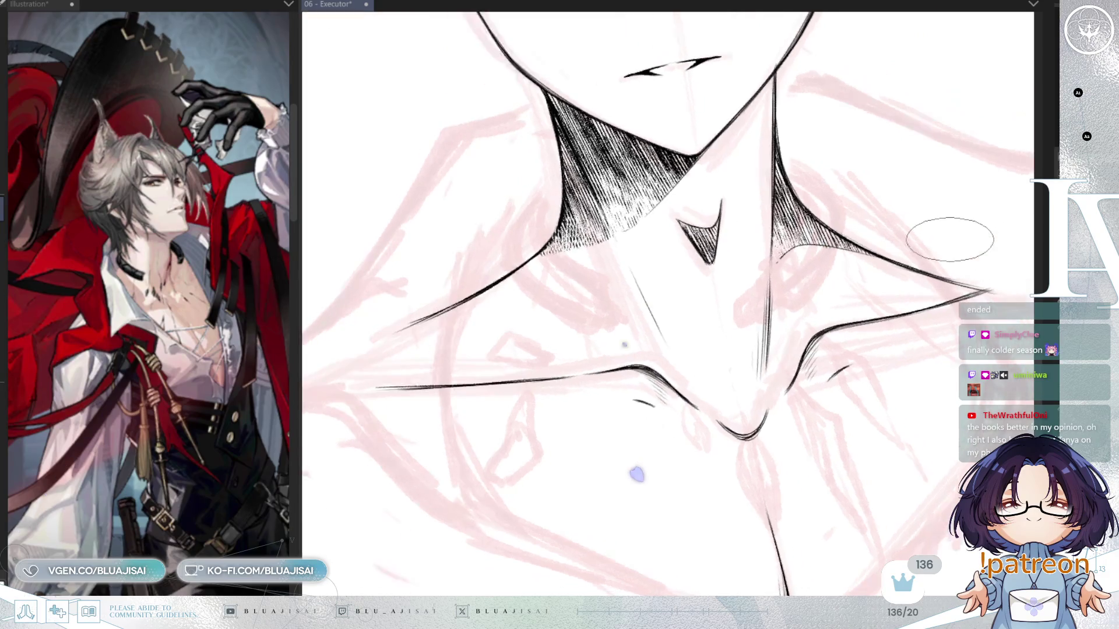
{"action": "scroll", "coordinate": [928, 252], "scroll_direction": "up", "scroll_amount": 5}
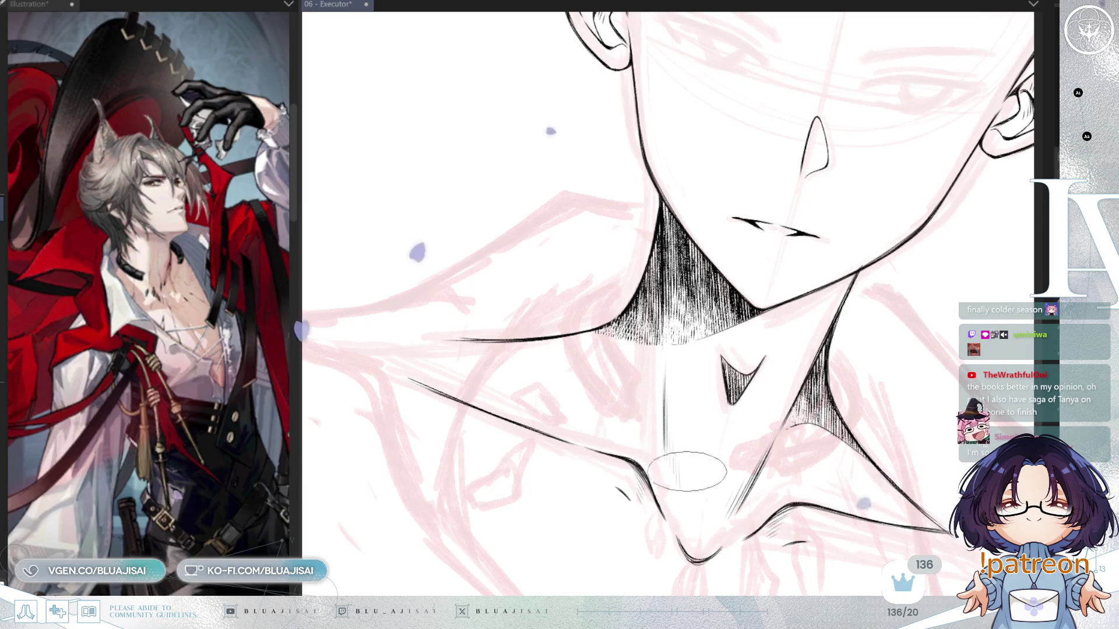
{"action": "scroll", "coordinate": [676, 466], "scroll_direction": "down", "scroll_amount": 5}
{"action": "mouse_move", "coordinate": [871, 300]}
{"action": "left_mouse_down"}
{"action": "mouse_move", "coordinate": [814, 327]}
{"action": "mouse_move", "coordinate": [845, 357]}
{"action": "left_mouse_up"}
{"action": "scroll", "coordinate": [848, 336], "scroll_direction": "down", "scroll_amount": 1}
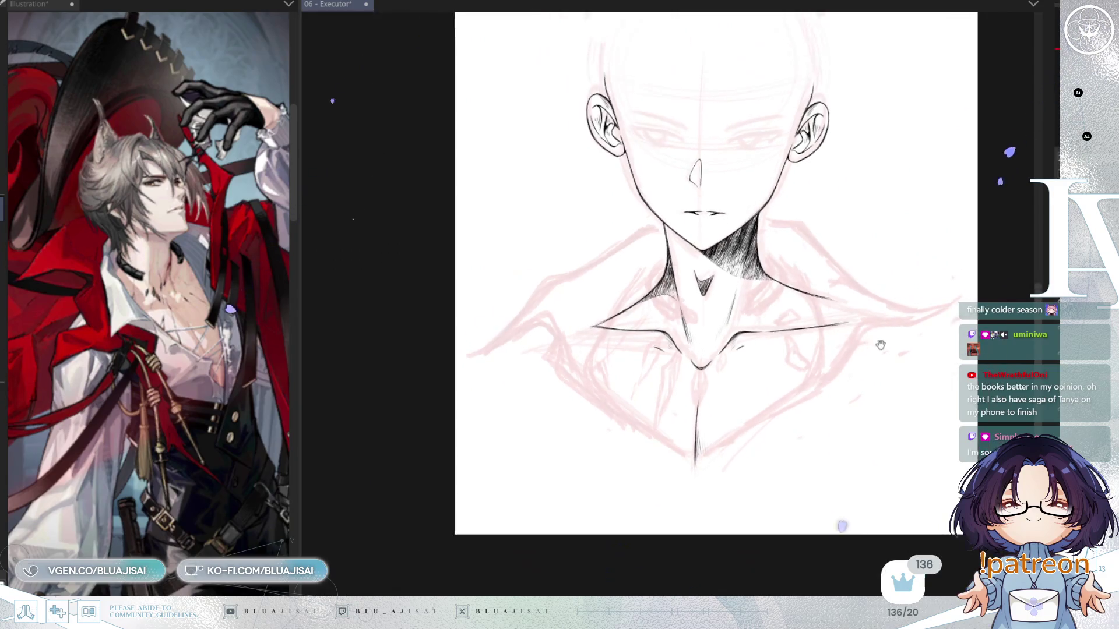
{"action": "left_click_drag", "start_coordinate": [879, 344], "coordinate": [830, 385]}
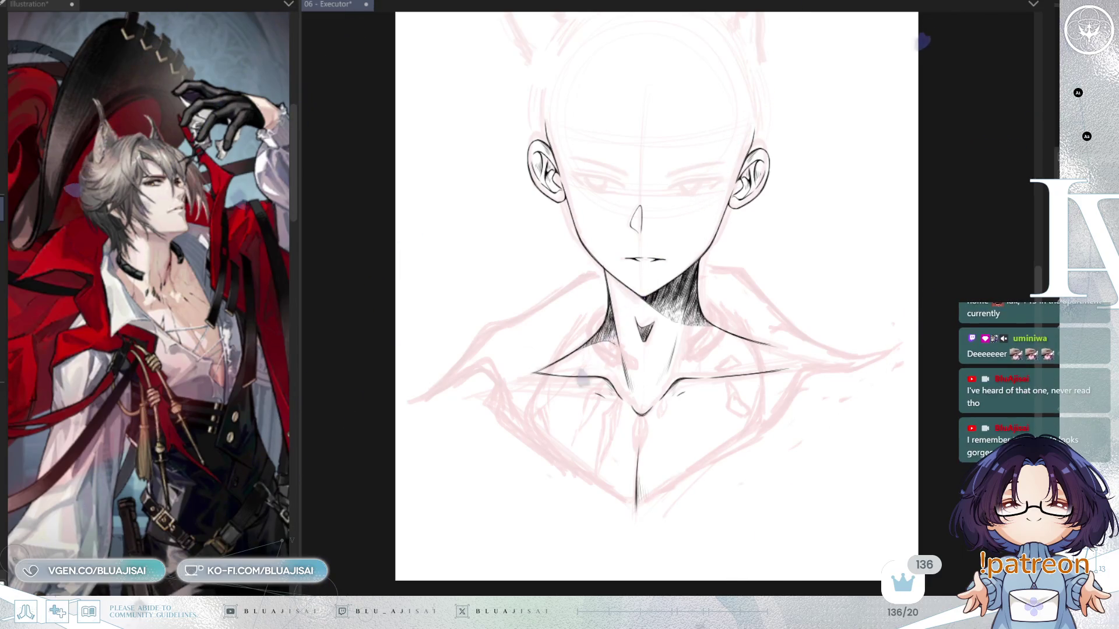
Drag a vertical symmetry guide down the centre of the face
{"action": "scroll", "coordinate": [645, 297], "scroll_direction": "up", "scroll_amount": 3}
{"action": "scroll", "coordinate": [645, 297], "scroll_direction": "up", "scroll_amount": 2}
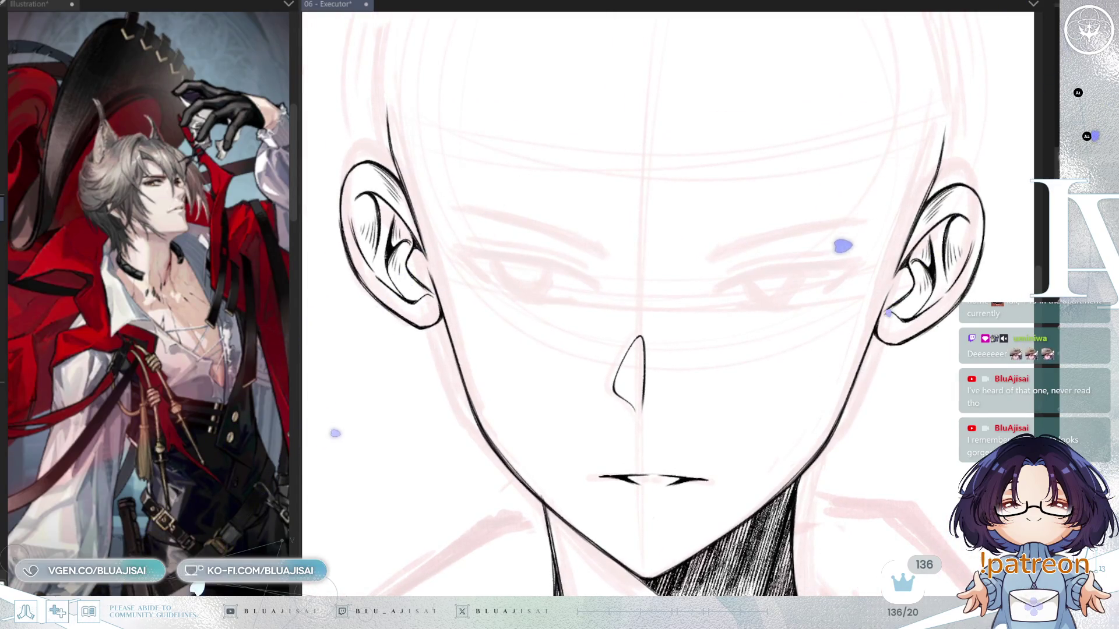
{"action": "left_click_drag", "start_coordinate": [668, 12], "coordinate": [651, 578]}
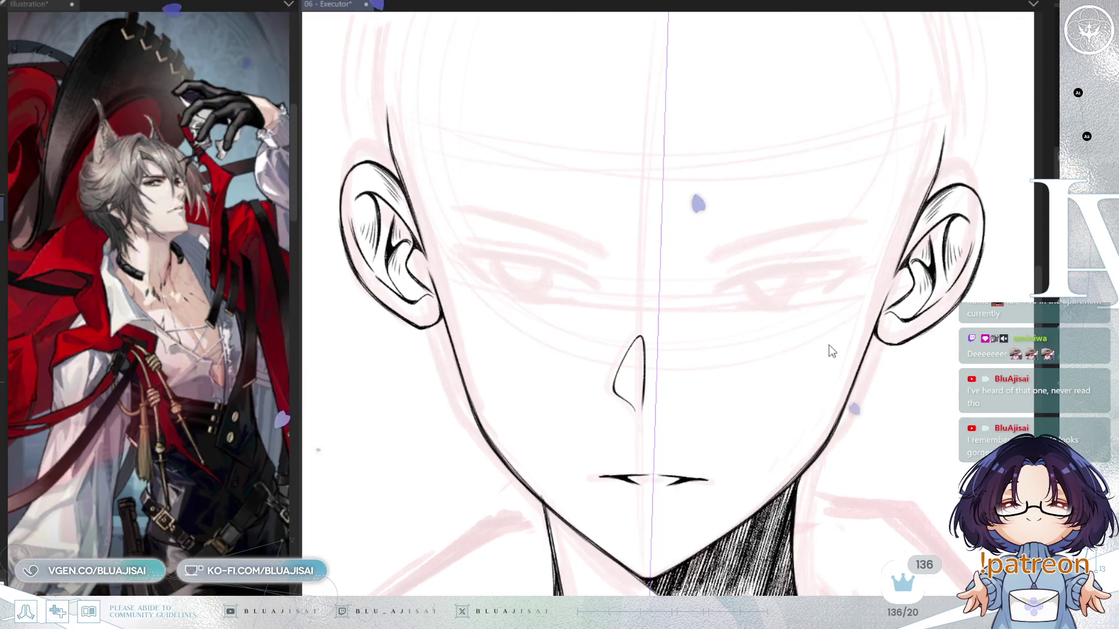
{"action": "scroll", "coordinate": [766, 325], "scroll_direction": "up", "scroll_amount": 2}
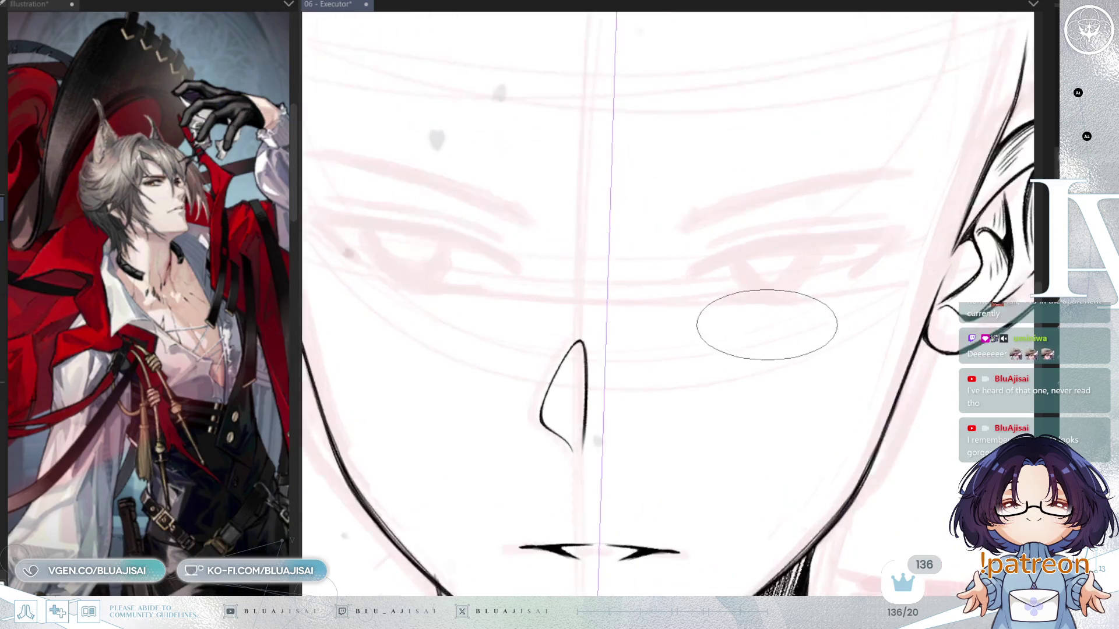
{"action": "left_click_drag", "start_coordinate": [680, 349], "coordinate": [844, 324]}
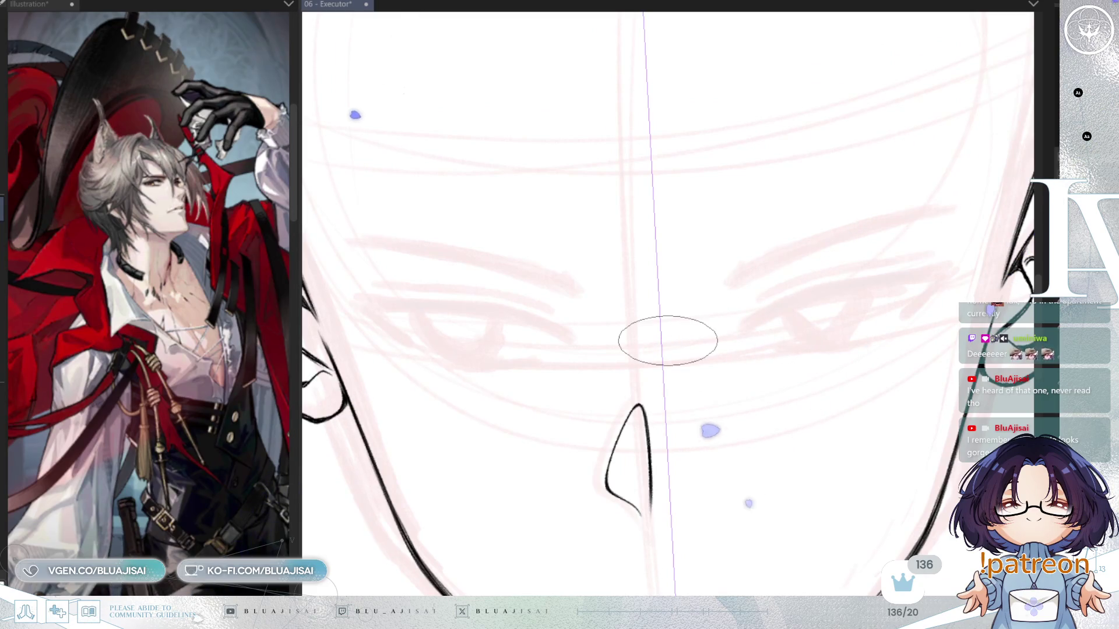
Ink mirrored upper lash strokes over both eyes, replacing a short steep stroke with a shallower one
{"action": "left_click_drag", "start_coordinate": [703, 367], "coordinate": [764, 364]}
{"action": "mouse_move", "coordinate": [798, 327]}
{"action": "left_mouse_down"}
{"action": "mouse_move", "coordinate": [817, 320]}
{"action": "mouse_move", "coordinate": [781, 371]}
{"action": "left_mouse_up"}
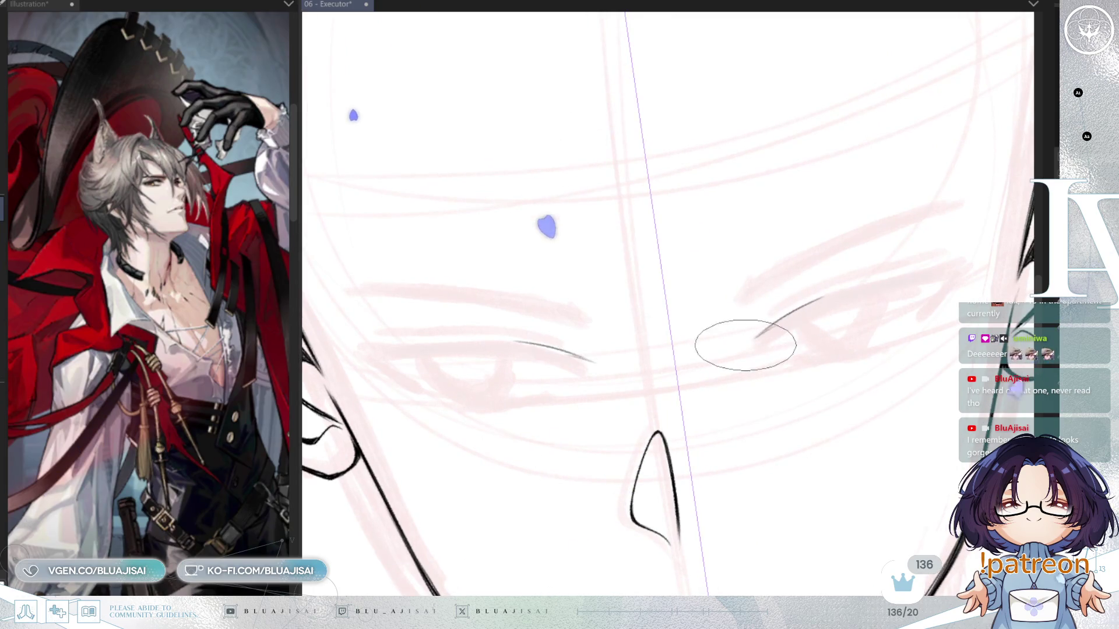
{"action": "left_click_drag", "start_coordinate": [509, 341], "coordinate": [586, 368]}
{"action": "mouse_move", "coordinate": [828, 295]}
{"action": "left_mouse_down"}
{"action": "mouse_move", "coordinate": [764, 329]}
{"action": "mouse_move", "coordinate": [762, 348]}
{"action": "left_mouse_up"}
{"action": "key", "text": "ctrl+z"}
{"action": "key", "text": "ctrl+z"}
{"action": "mouse_move", "coordinate": [799, 308]}
{"action": "left_mouse_down"}
{"action": "mouse_move", "coordinate": [761, 325]}
{"action": "mouse_move", "coordinate": [854, 305]}
{"action": "left_mouse_up"}
Extend the right upper lash into a long outward stroke, with a thin hook toward the lower lid
{"action": "left_click_drag", "start_coordinate": [782, 314], "coordinate": [965, 280]}
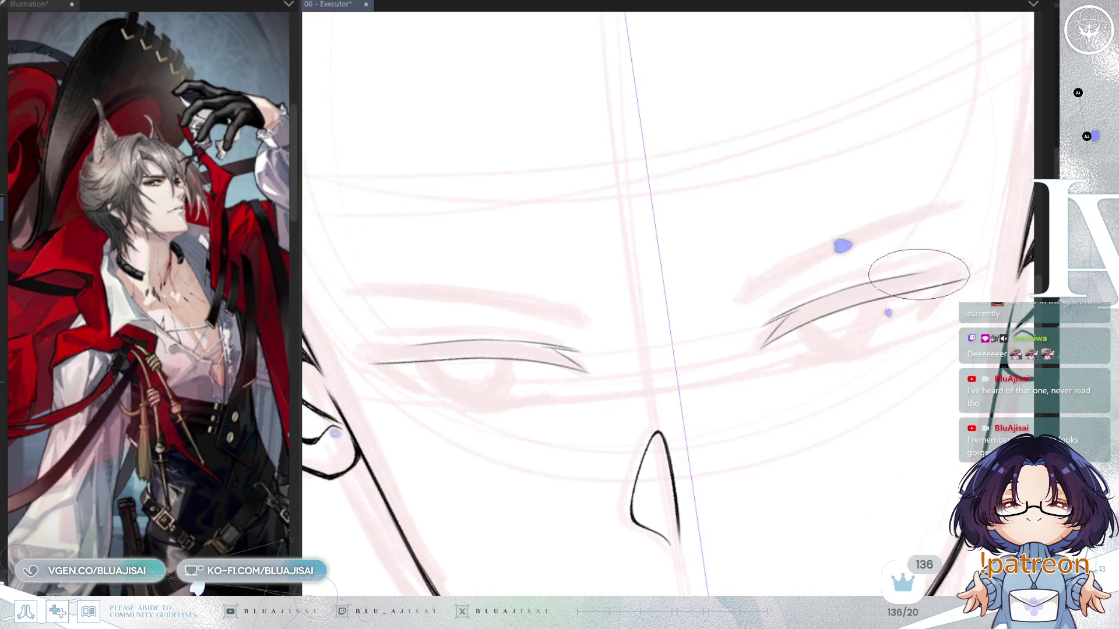
{"action": "left_click_drag", "start_coordinate": [764, 324], "coordinate": [956, 269]}
{"action": "left_click_drag", "start_coordinate": [770, 322], "coordinate": [996, 261]}
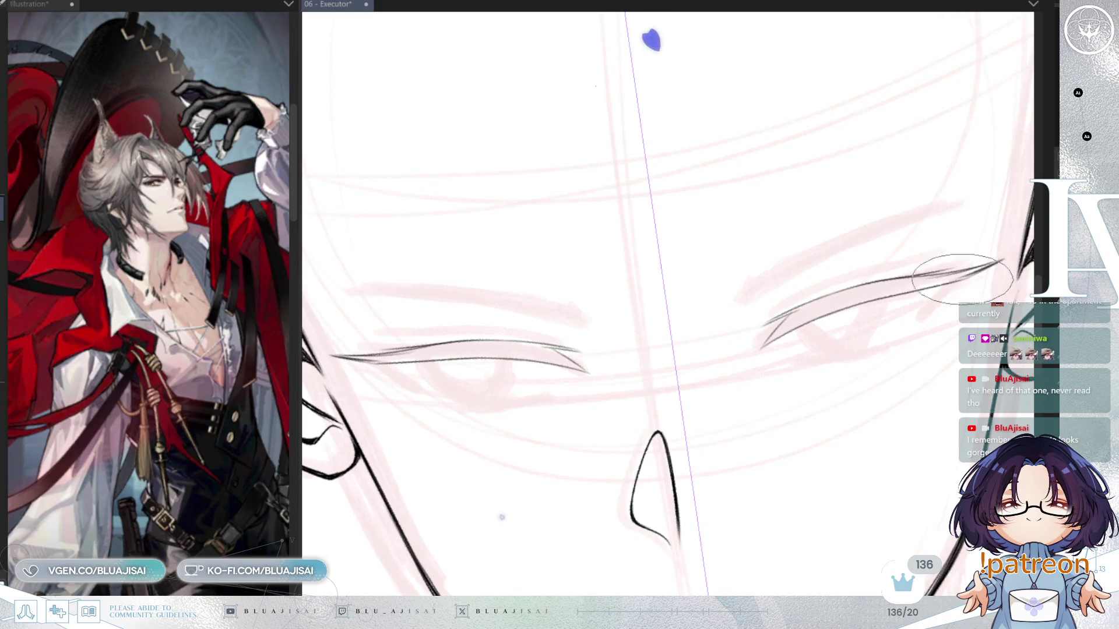
{"action": "left_click_drag", "start_coordinate": [967, 284], "coordinate": [941, 307]}
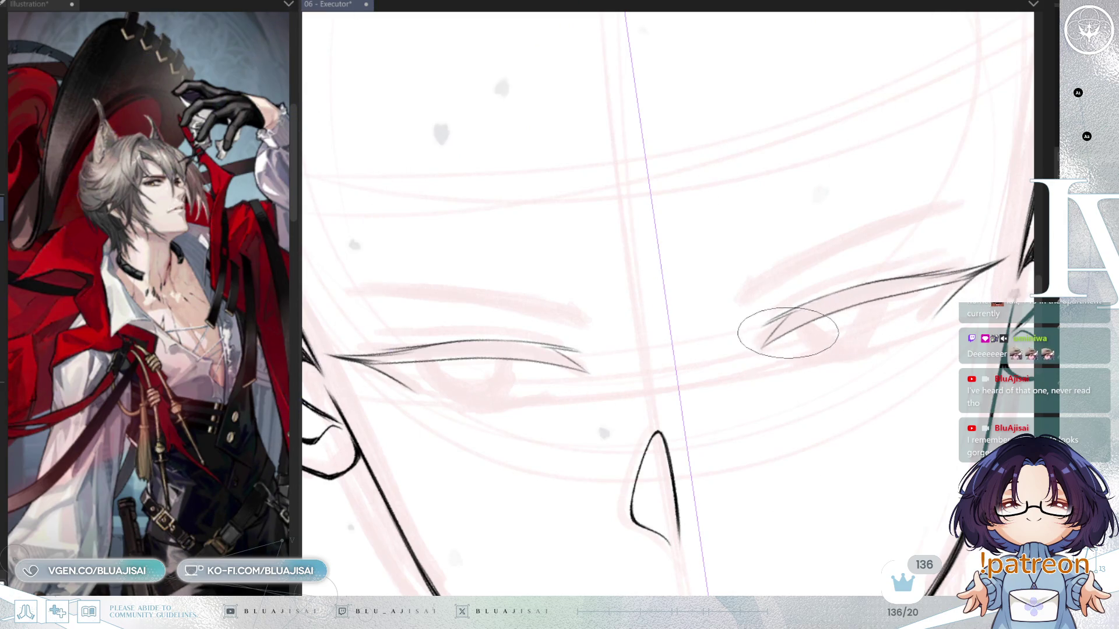
{"action": "left_click_drag", "start_coordinate": [755, 351], "coordinate": [811, 317]}
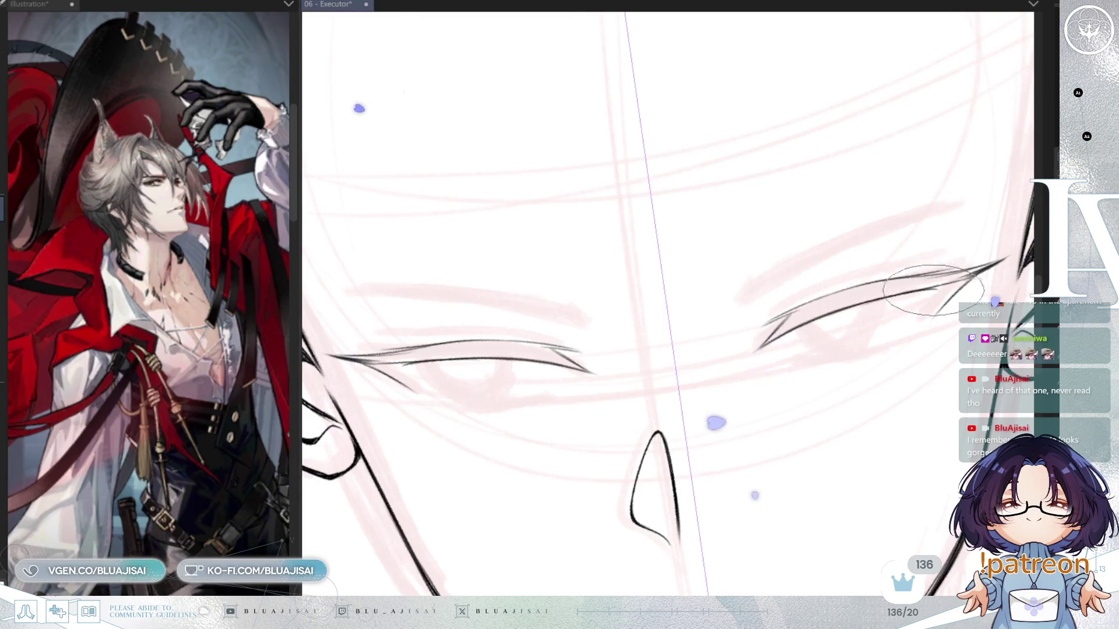
{"action": "left_click_drag", "start_coordinate": [936, 294], "coordinate": [929, 324]}
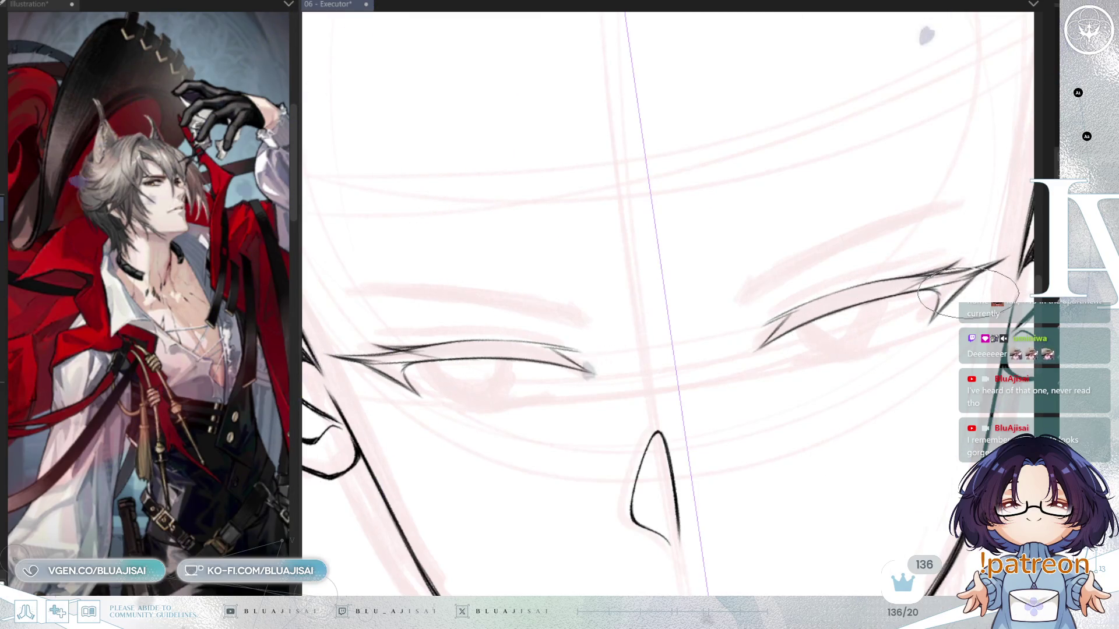
{"action": "key", "text": "minus"}
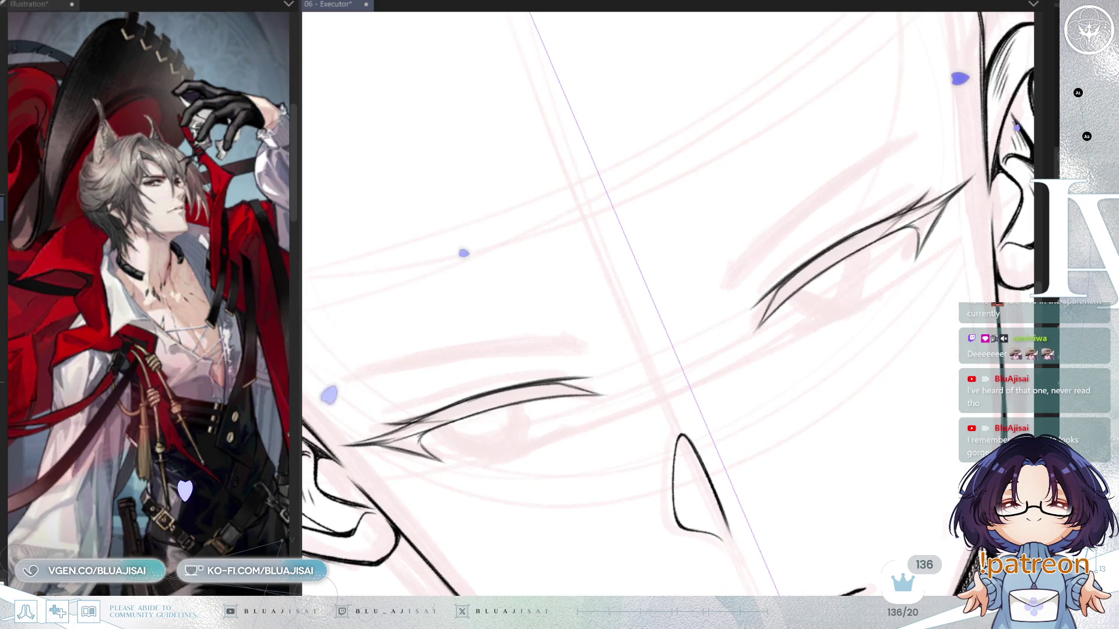
{"action": "scroll", "coordinate": [743, 336], "scroll_direction": "up", "scroll_amount": 8}
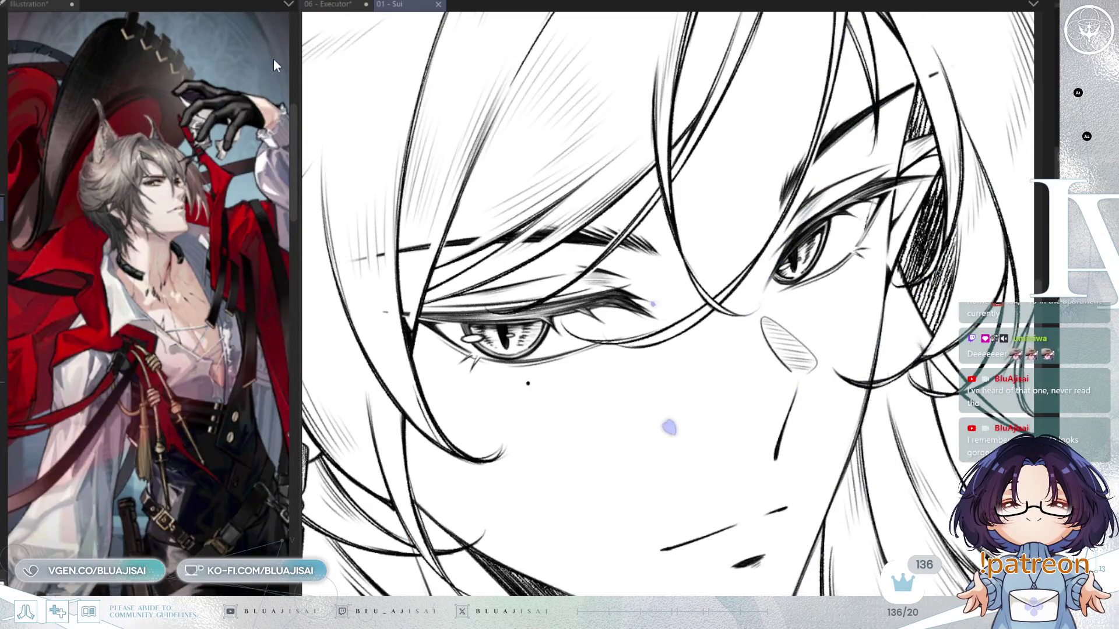
Return to 06 - Executor and dock the 01 - Sui lineart in the left pane, panned to its eye
{"action": "left_click", "coordinate": [330, 6]}
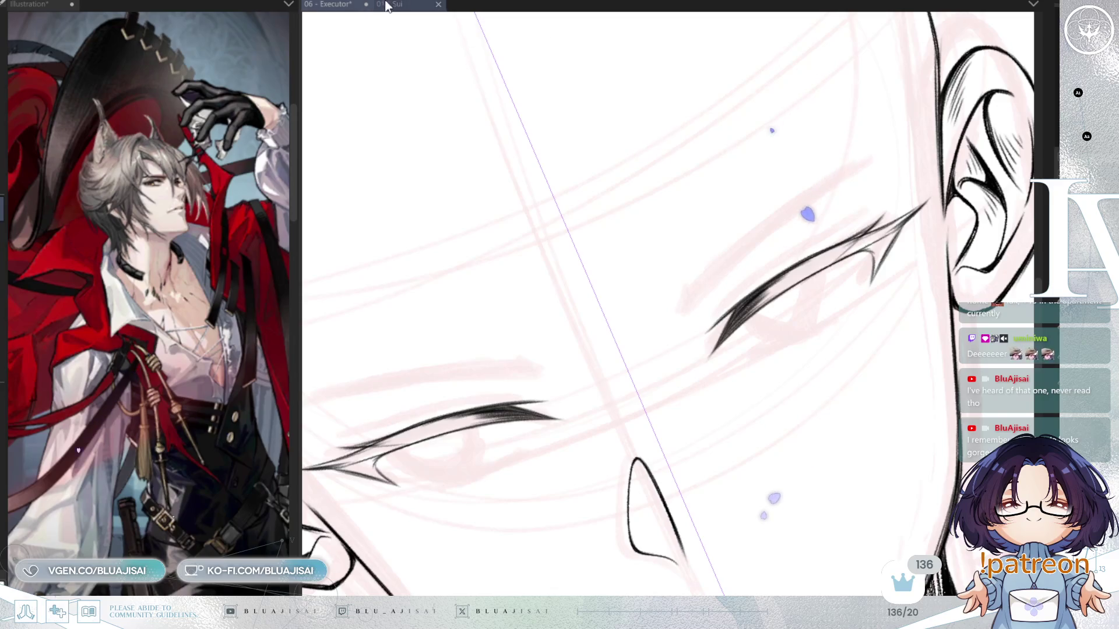
{"action": "left_click_drag", "start_coordinate": [221, 14], "coordinate": [250, 26]}
{"action": "mouse_move", "coordinate": [128, 367]}
{"action": "left_mouse_down"}
{"action": "mouse_move", "coordinate": [187, 395]}
{"action": "mouse_move", "coordinate": [221, 385]}
{"action": "left_mouse_up"}
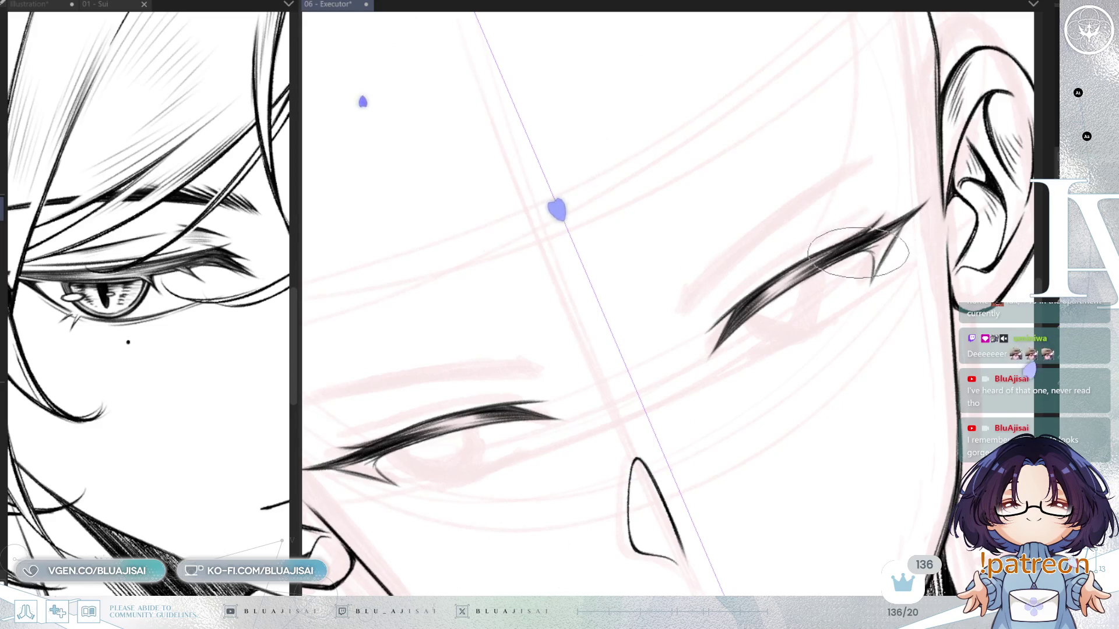
Flip and rotate the canvas to check both eye shapes, then zoom in on the right eye
{"action": "left_click_drag", "start_coordinate": [863, 251], "coordinate": [866, 264]}
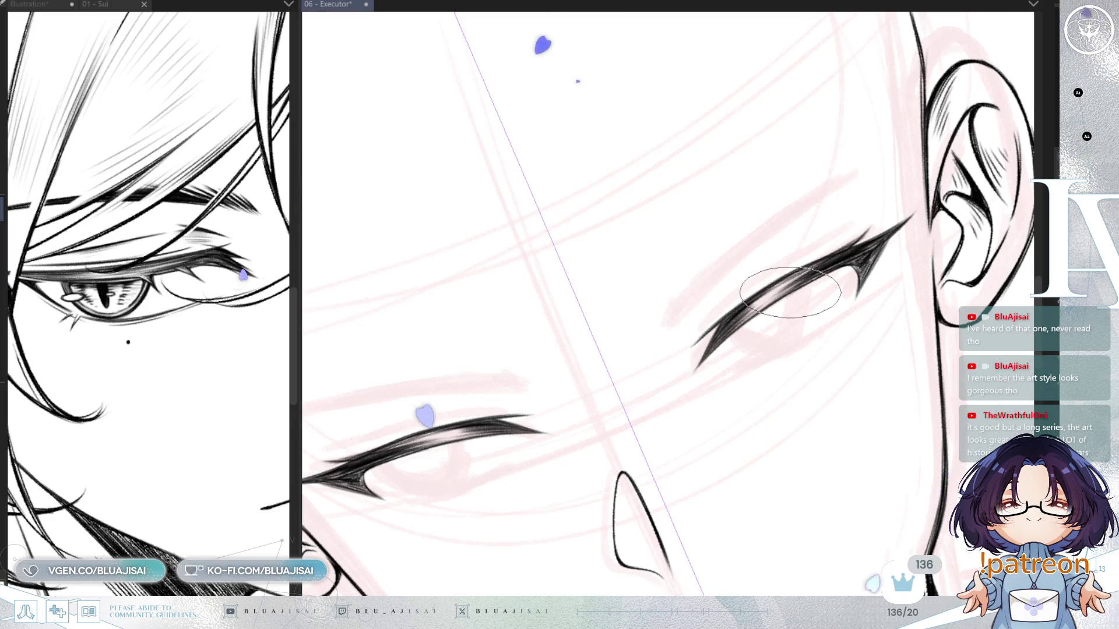
{"action": "left_click_drag", "start_coordinate": [864, 349], "coordinate": [799, 373]}
{"action": "key", "text": "asciicircum"}
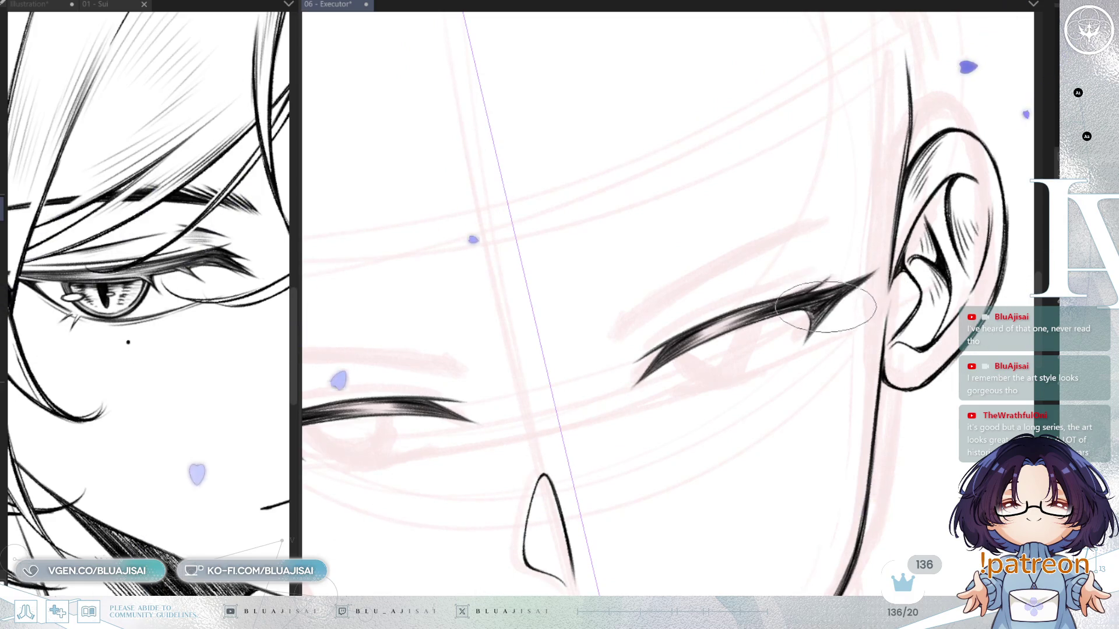
{"action": "key", "text": "h"}
{"action": "key", "text": "minus"}
{"action": "mouse_move", "coordinate": [941, 231]}
{"action": "left_mouse_down"}
{"action": "mouse_move", "coordinate": [679, 449]}
{"action": "mouse_move", "coordinate": [656, 500]}
{"action": "mouse_move", "coordinate": [588, 382]}
{"action": "left_mouse_up"}
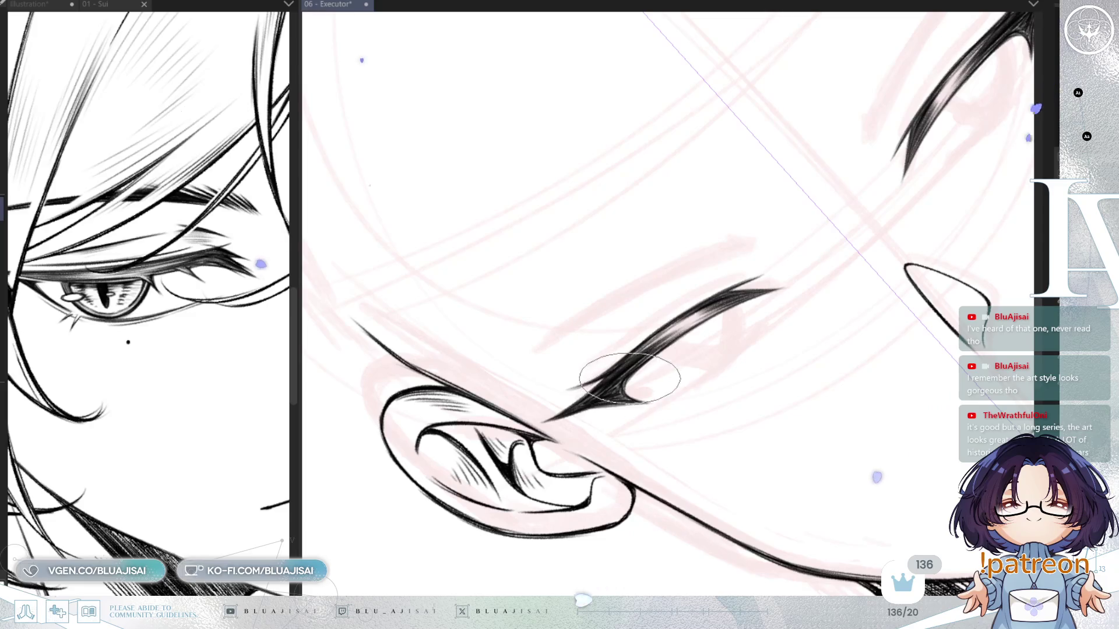
{"action": "mouse_move", "coordinate": [725, 305]}
{"action": "left_mouse_down"}
{"action": "mouse_move", "coordinate": [886, 250]}
{"action": "mouse_move", "coordinate": [901, 370]}
{"action": "mouse_move", "coordinate": [932, 363]}
{"action": "mouse_move", "coordinate": [918, 353]}
{"action": "left_mouse_up"}
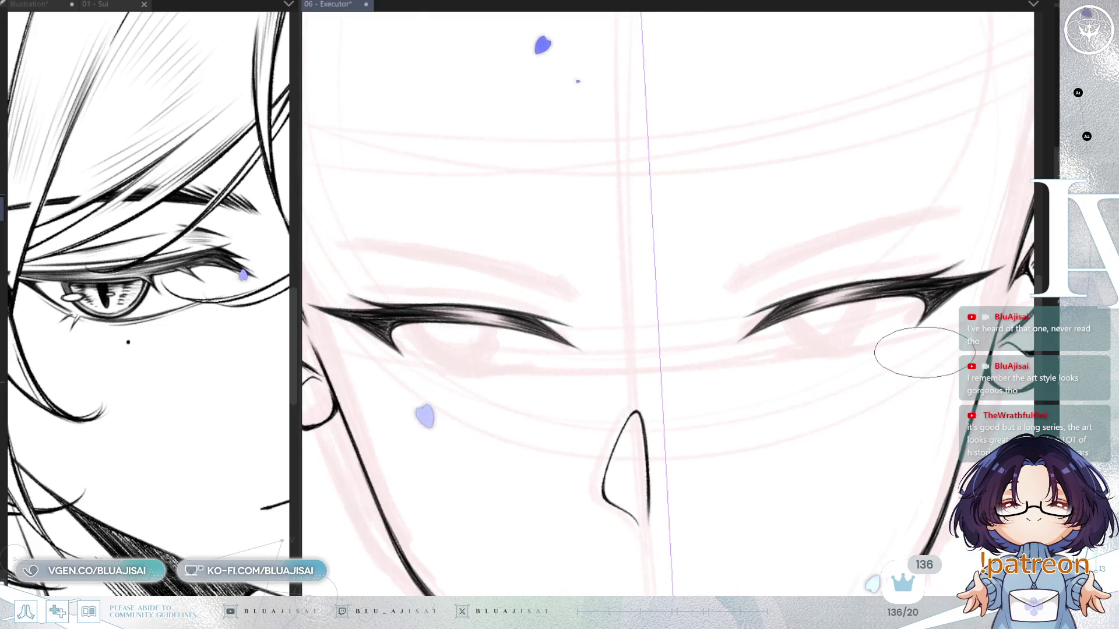
{"action": "left_click_drag", "start_coordinate": [874, 233], "coordinate": [815, 198]}
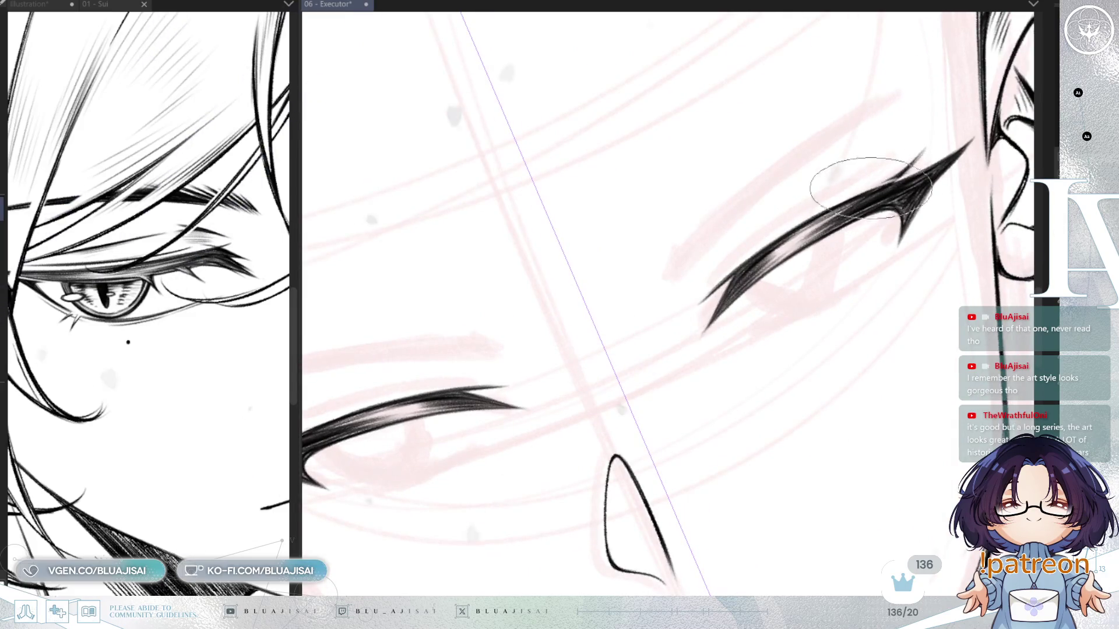
Merge the stray spike into the right upper lash, reset the view upright, and save the Executor file
{"action": "mouse_move", "coordinate": [886, 181]}
{"action": "left_mouse_down"}
{"action": "mouse_move", "coordinate": [923, 142]}
{"action": "mouse_move", "coordinate": [901, 166]}
{"action": "left_mouse_up"}
{"action": "key", "text": "ctrl+alt+0"}
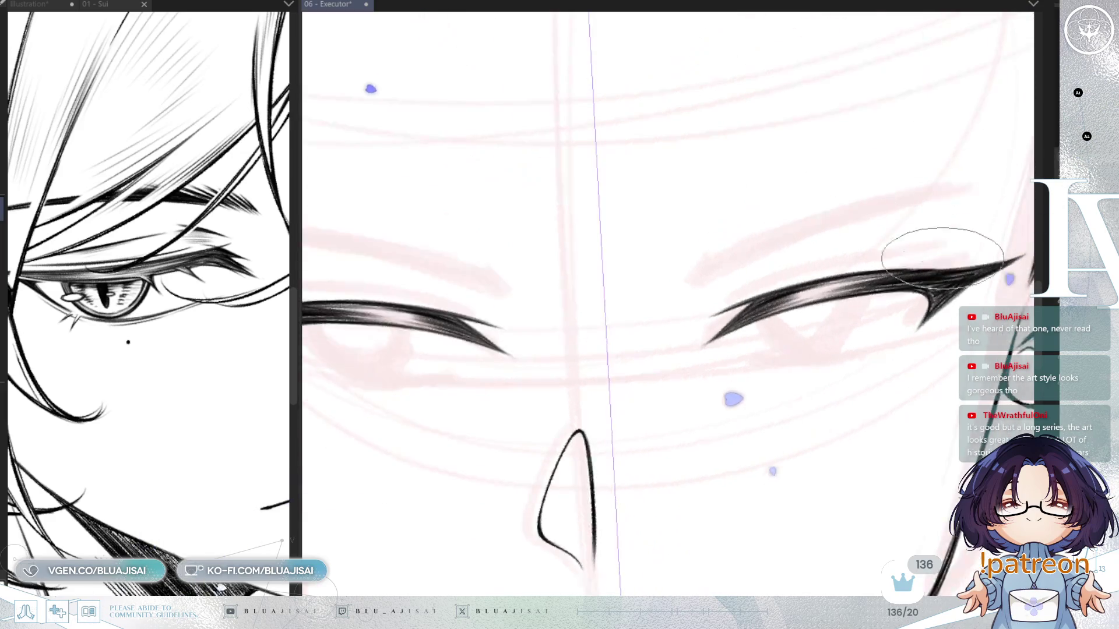
{"action": "key", "text": "ctrl+minus"}
{"action": "key", "text": "ctrl+minus"}
{"action": "key", "text": "ctrl+minus"}
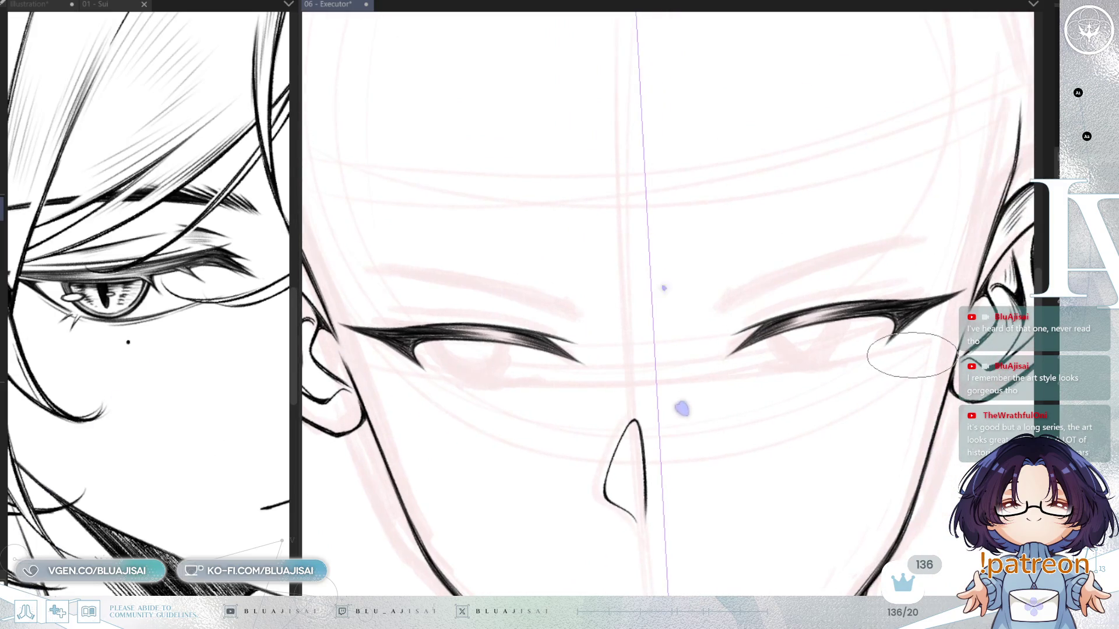
{"action": "left_click_drag", "start_coordinate": [884, 340], "coordinate": [879, 328]}
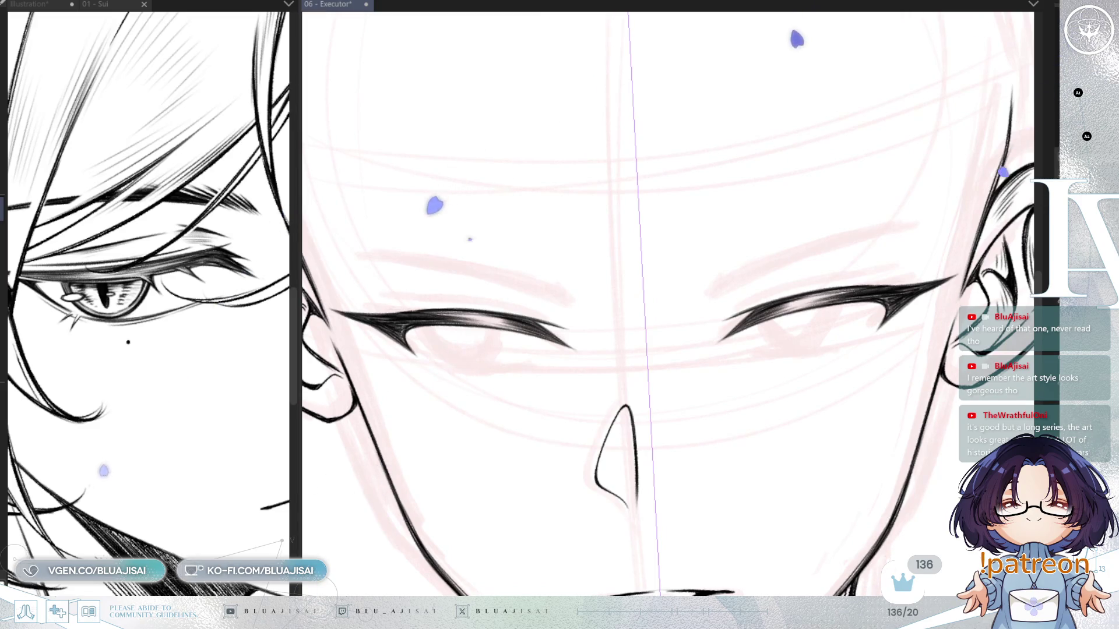
{"action": "key", "text": "ctrl+s"}
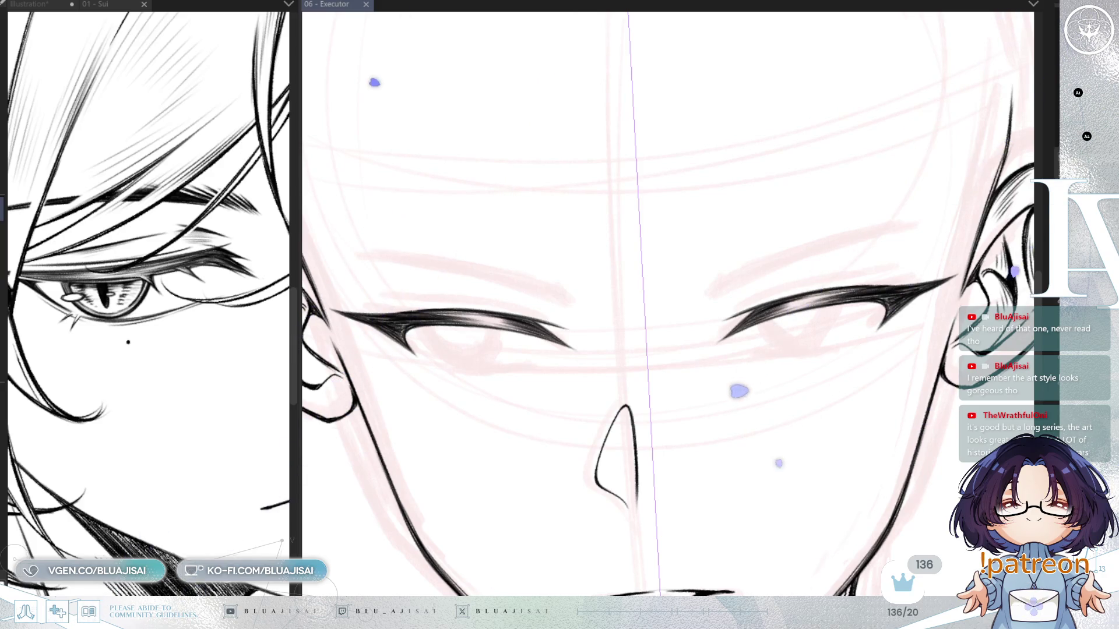
Ink a thin upper-eyelid stroke and a lower-eyelid line on the right eye
{"action": "mouse_move", "coordinate": [782, 335]}
{"action": "left_mouse_down"}
{"action": "mouse_move", "coordinate": [769, 367]}
{"action": "mouse_move", "coordinate": [728, 314]}
{"action": "mouse_move", "coordinate": [742, 296]}
{"action": "left_mouse_up"}
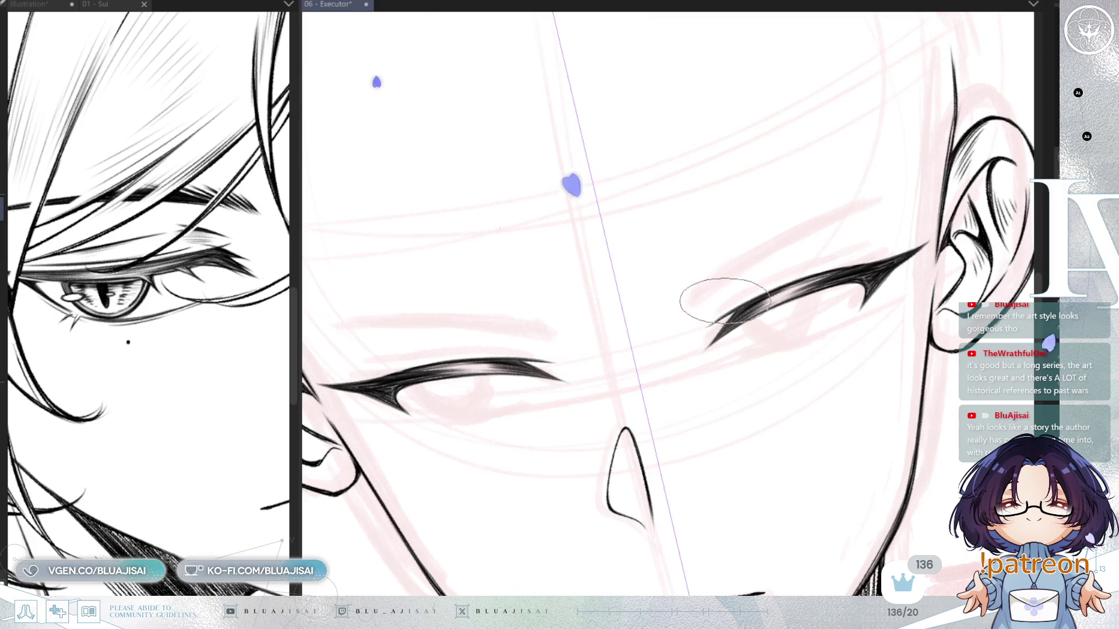
{"action": "left_click_drag", "start_coordinate": [729, 298], "coordinate": [852, 256]}
{"action": "key", "text": "ctrl+z"}
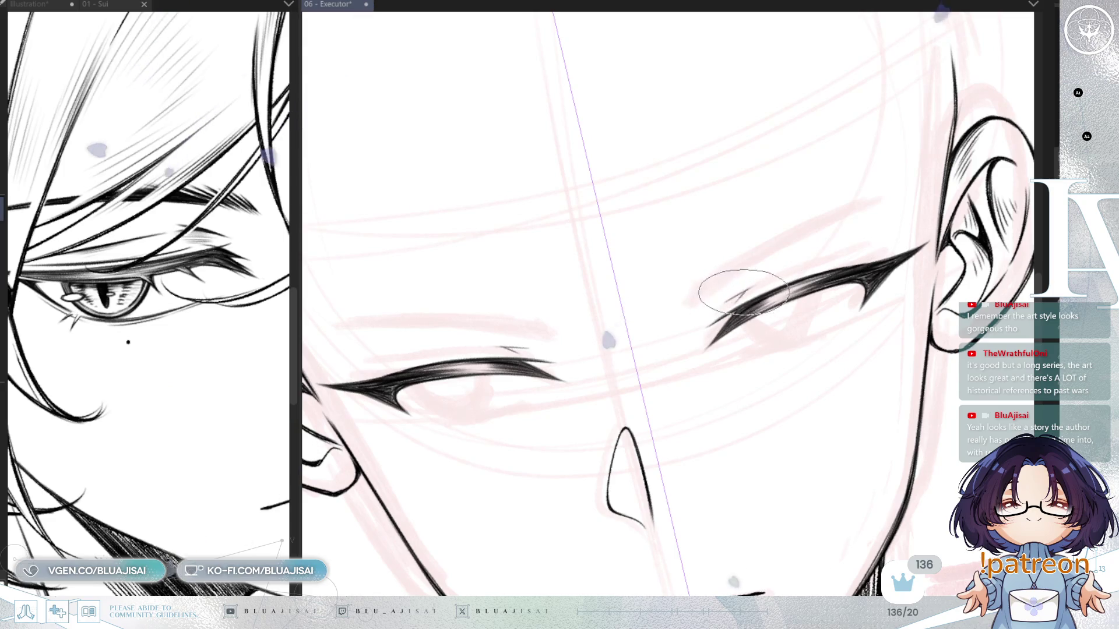
{"action": "key", "text": "ctrl+y"}
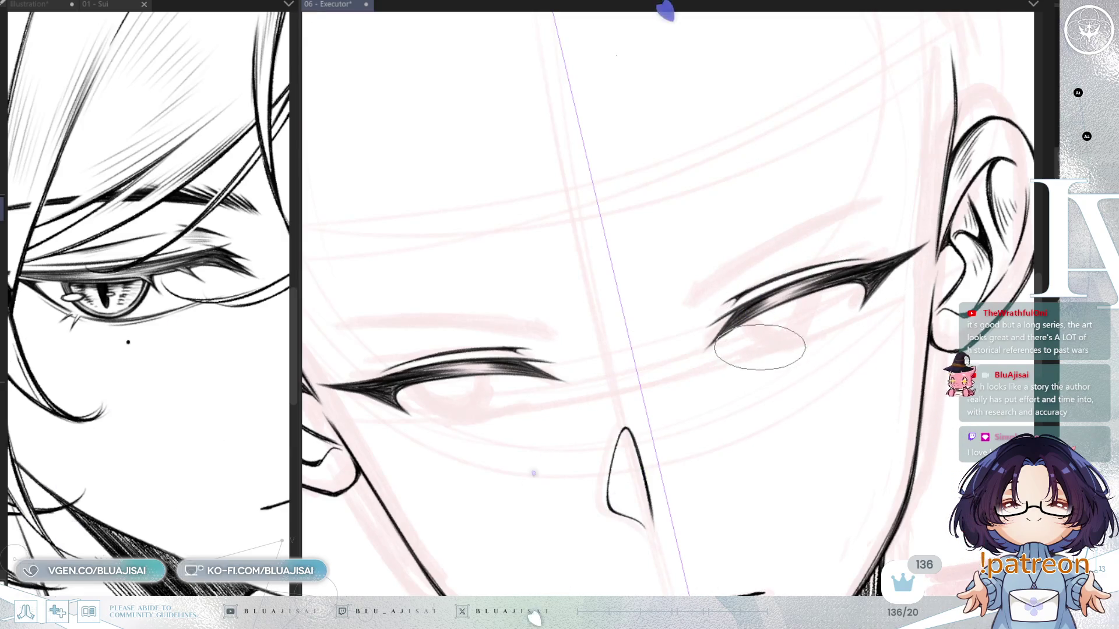
{"action": "left_click_drag", "start_coordinate": [750, 353], "coordinate": [850, 324]}
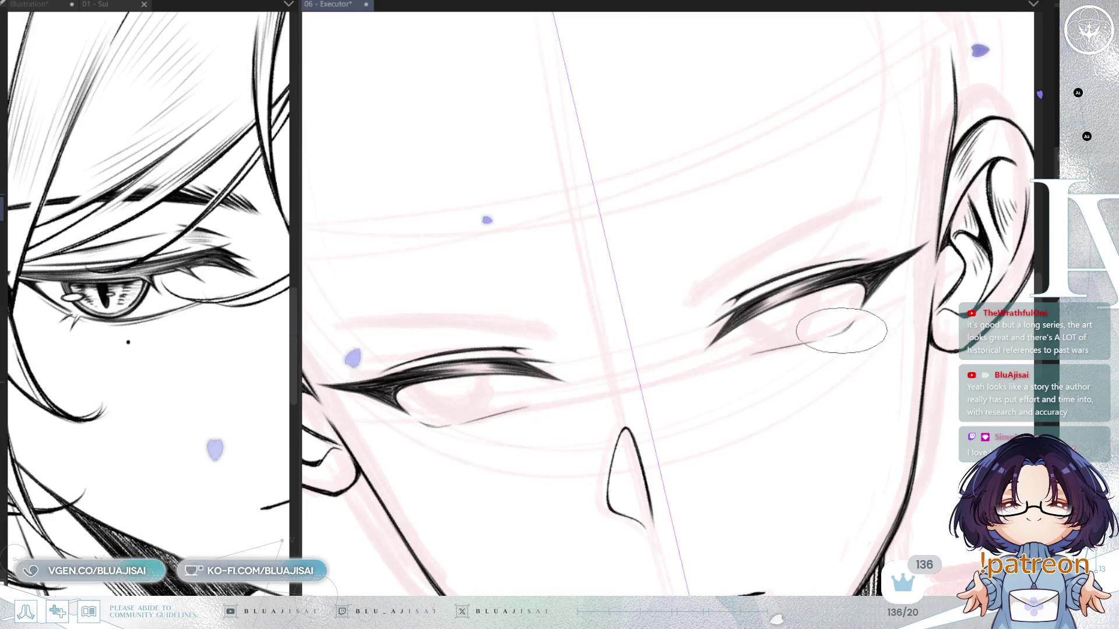
Rotate and pan both the Executor canvas and the Sui reference to compare the right eye
{"action": "key", "text": "minus"}
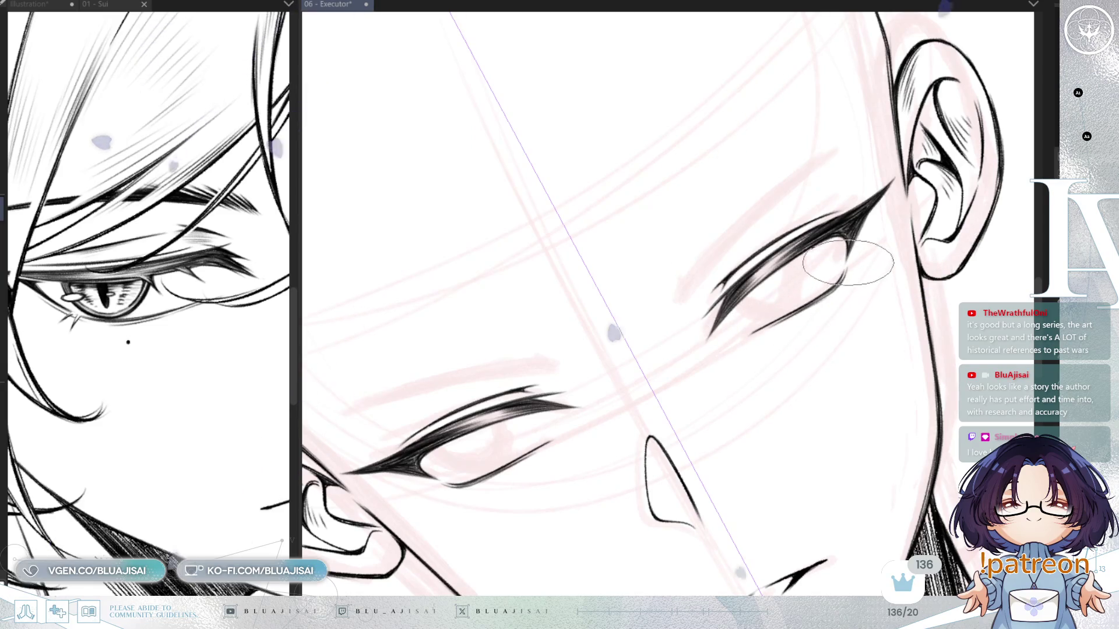
{"action": "left_click_drag", "start_coordinate": [874, 201], "coordinate": [836, 338]}
{"action": "left_click_drag", "start_coordinate": [148, 540], "coordinate": [221, 529]}
{"action": "mouse_move", "coordinate": [814, 374]}
{"action": "left_mouse_down"}
{"action": "mouse_move", "coordinate": [806, 429]}
{"action": "mouse_move", "coordinate": [799, 393]}
{"action": "left_mouse_up"}
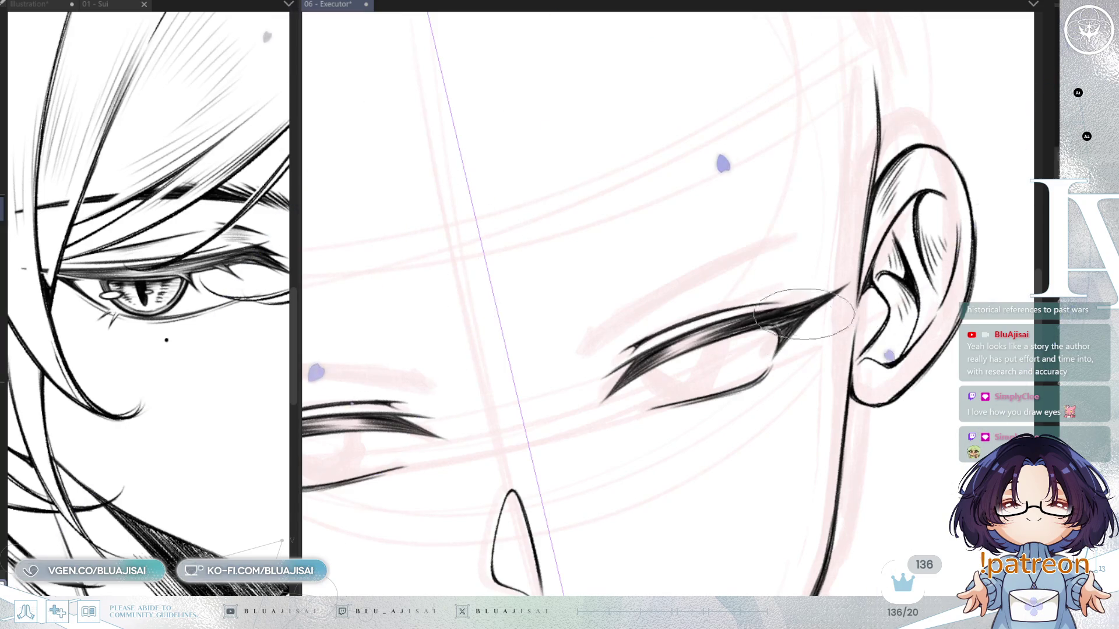
{"action": "left_click_drag", "start_coordinate": [774, 321], "coordinate": [760, 323]}
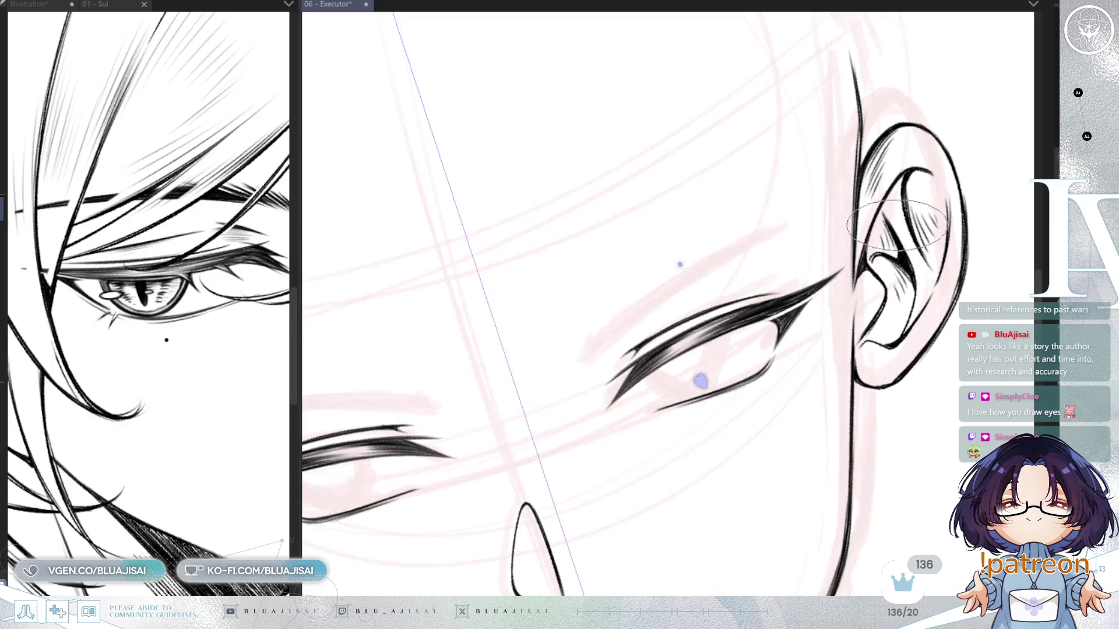
{"action": "scroll", "coordinate": [894, 226], "scroll_direction": "down", "scroll_amount": 3}
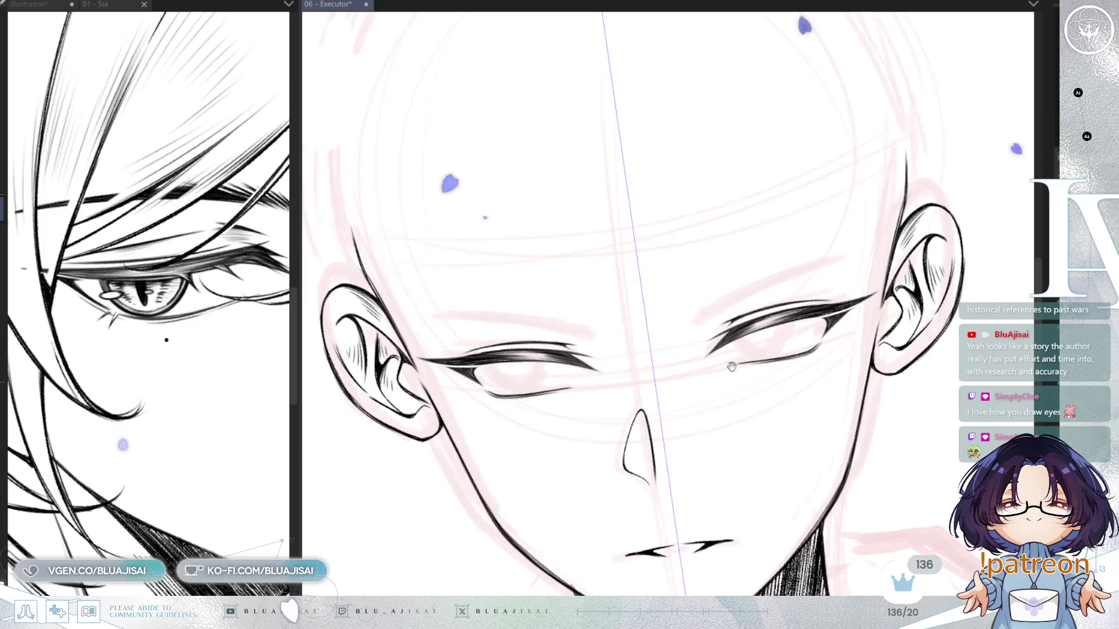
Add a short lash below the left eyelid, rotating the view until the guide is vertical
{"action": "scroll", "coordinate": [541, 366], "scroll_direction": "up", "scroll_amount": 3}
{"action": "key", "text": "asciicircum"}
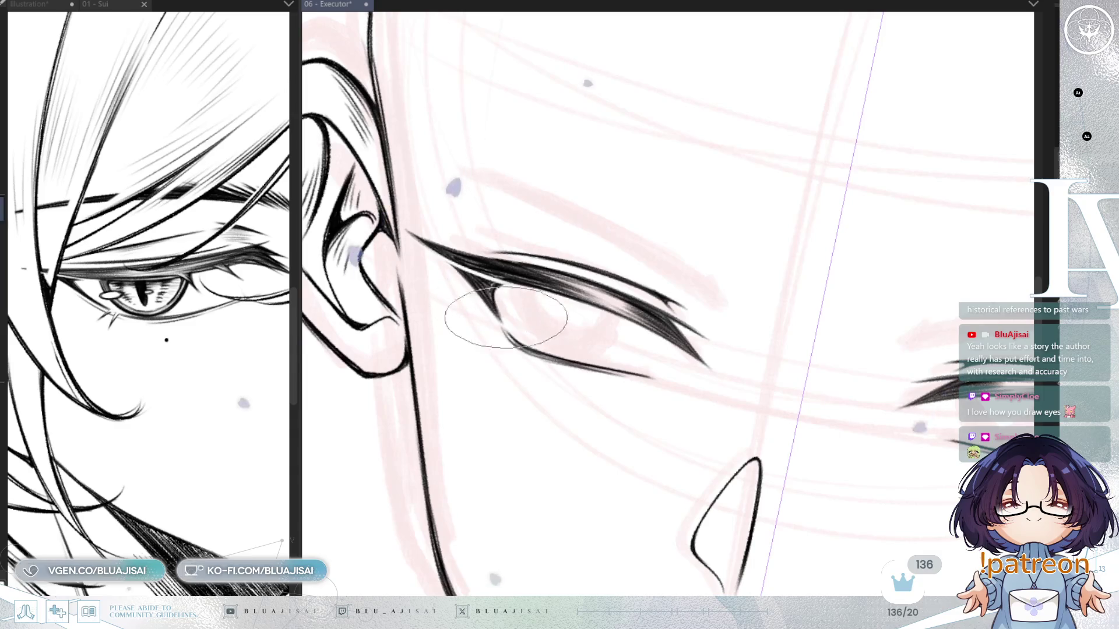
{"action": "key", "text": "minus"}
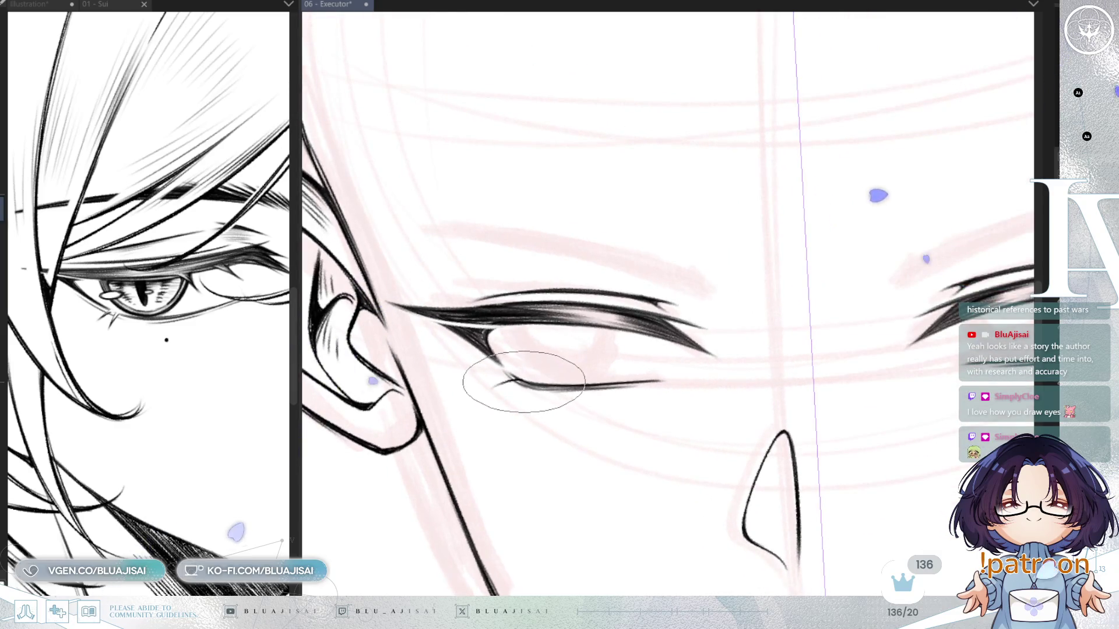
{"action": "left_click_drag", "start_coordinate": [514, 400], "coordinate": [528, 384]}
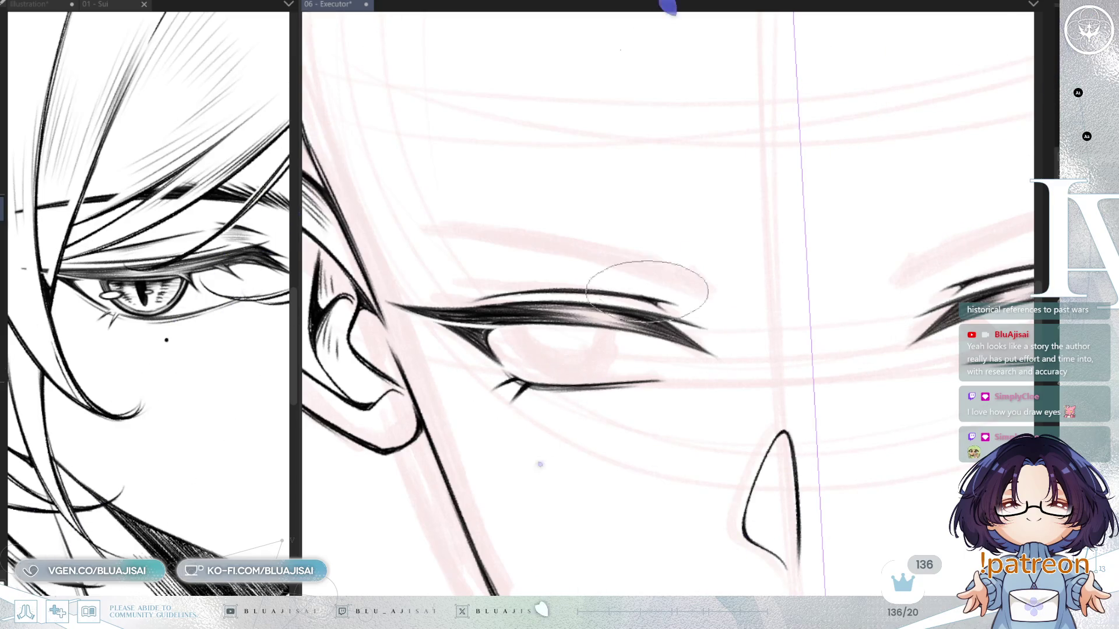
{"action": "key", "text": "asciicircum"}
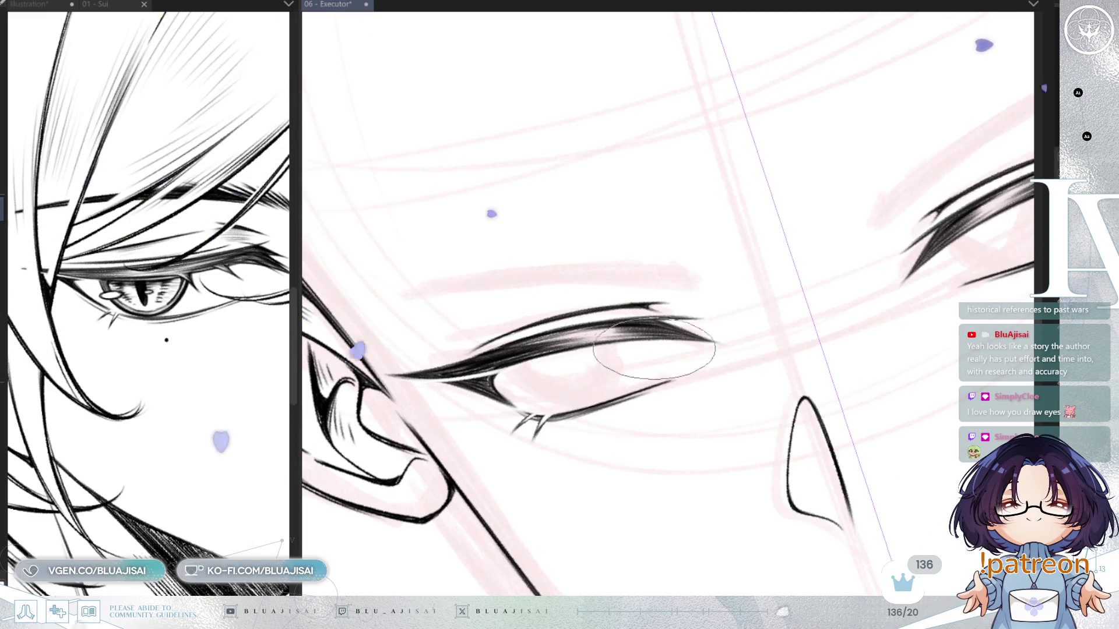
{"action": "key", "text": "asciicircum"}
{"action": "key", "text": "asciicircum"}
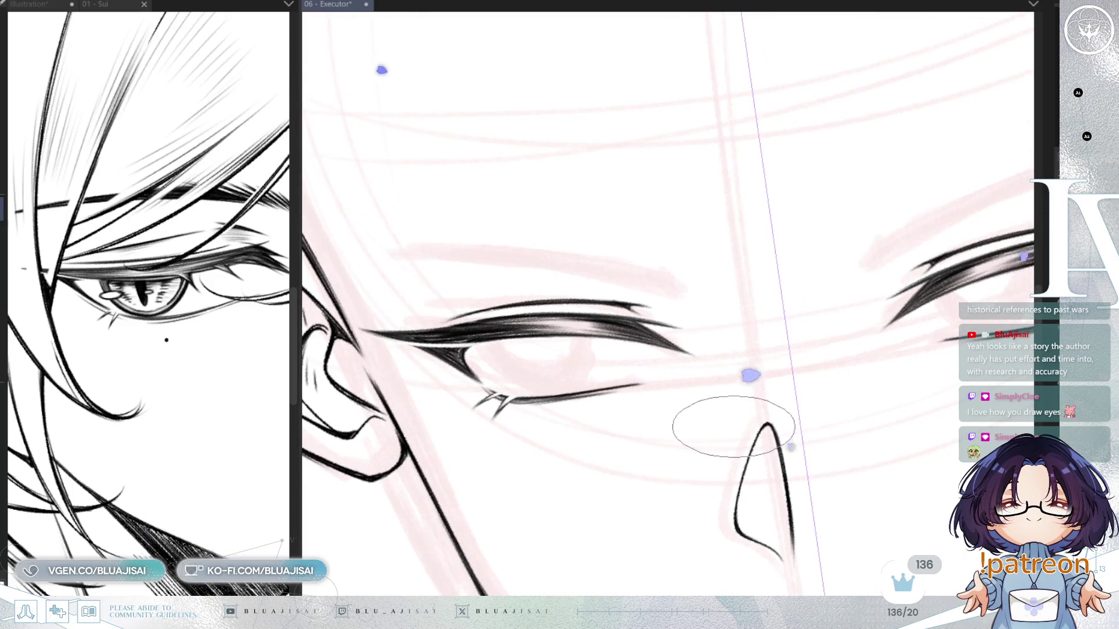
{"action": "key", "text": "minus"}
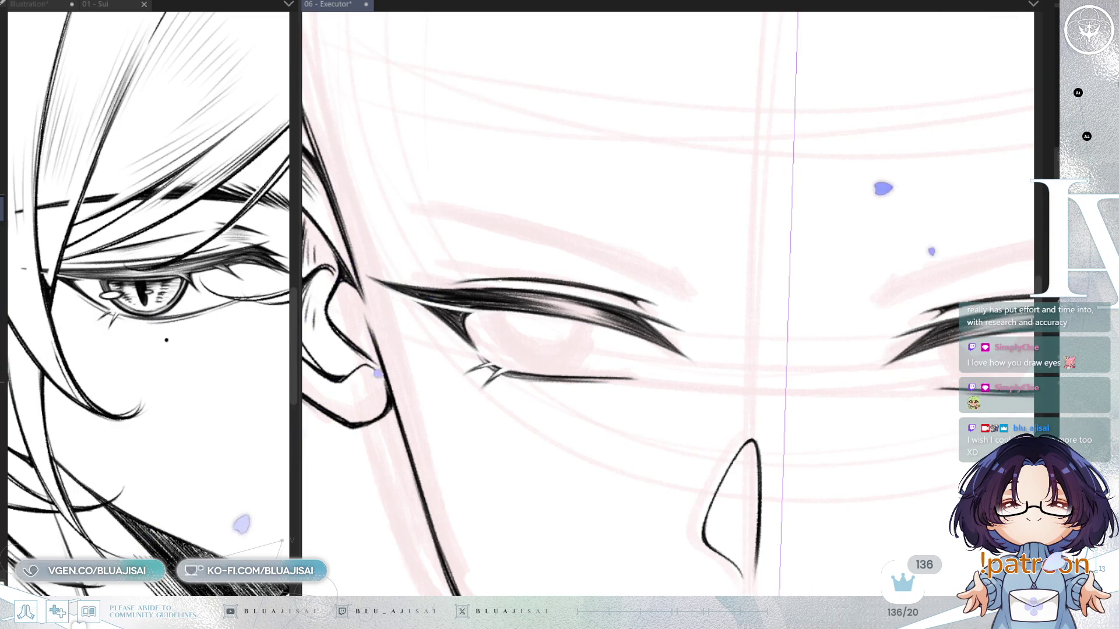
Draw mirrored brow curves above both eyes and extend them outward
{"action": "left_click_drag", "start_coordinate": [1031, 245], "coordinate": [876, 277]}
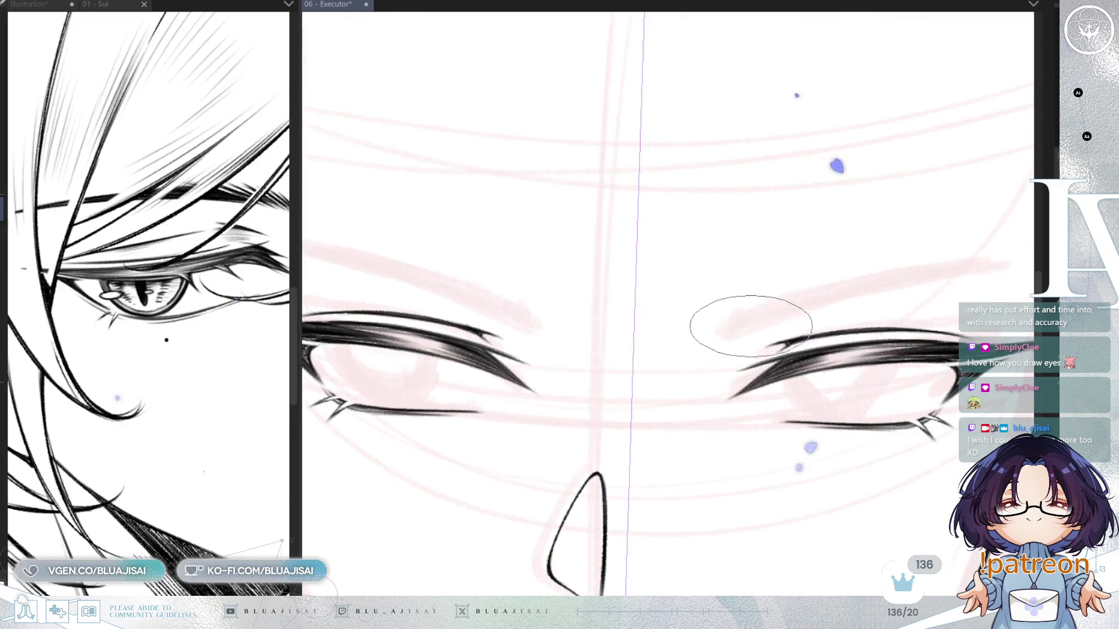
{"action": "left_click_drag", "start_coordinate": [743, 327], "coordinate": [815, 317]}
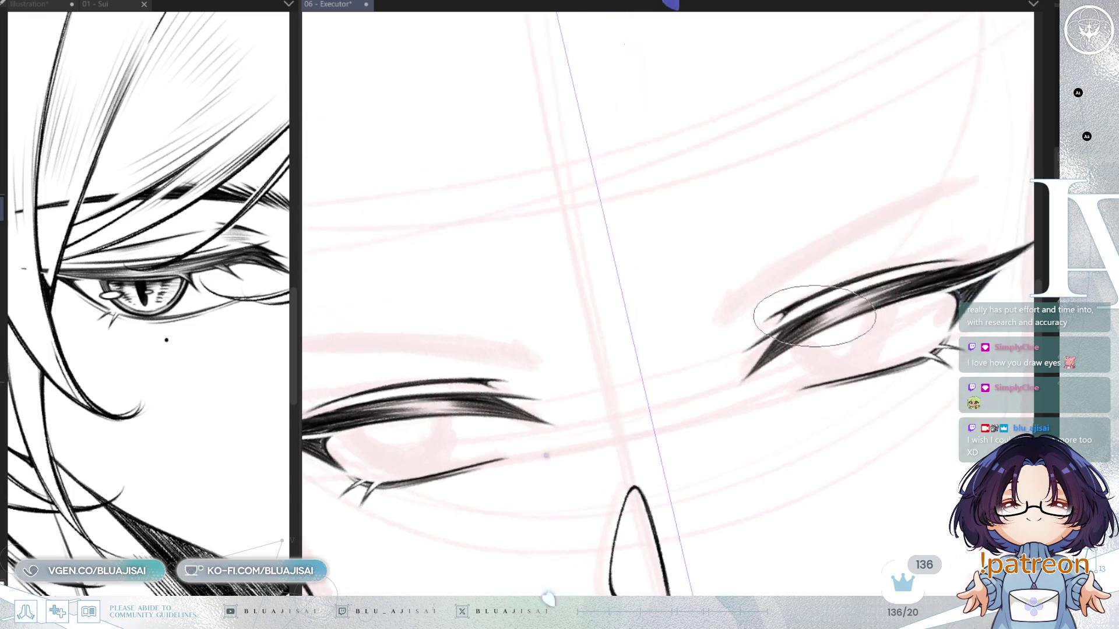
{"action": "mouse_move", "coordinate": [886, 274]}
{"action": "left_mouse_down"}
{"action": "mouse_move", "coordinate": [906, 252]}
{"action": "mouse_move", "coordinate": [744, 292]}
{"action": "left_mouse_up"}
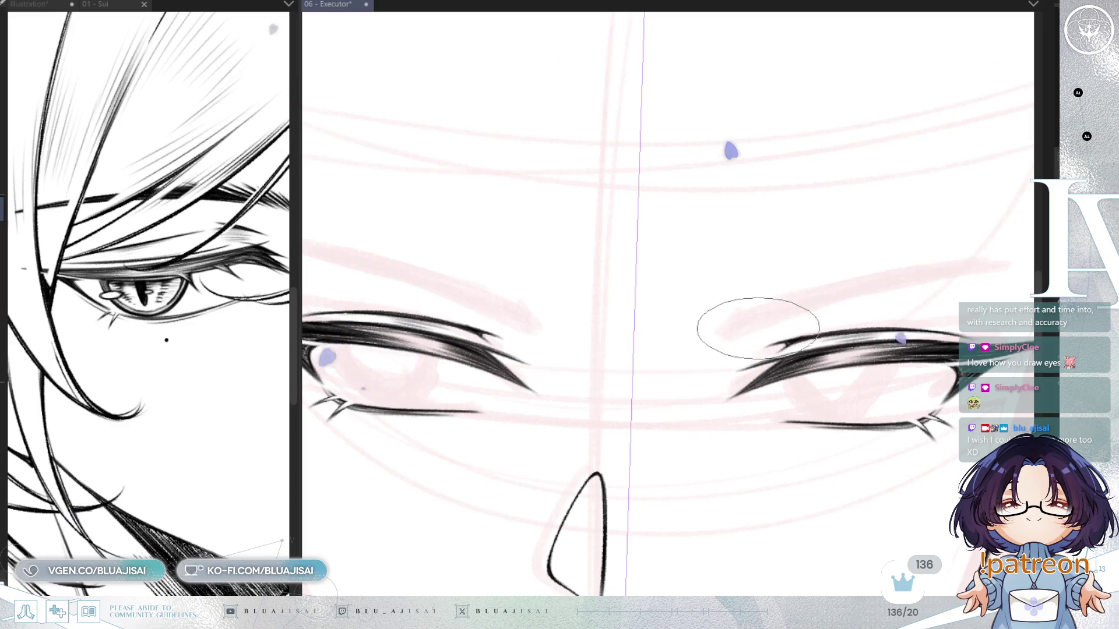
{"action": "left_click_drag", "start_coordinate": [795, 315], "coordinate": [760, 333]}
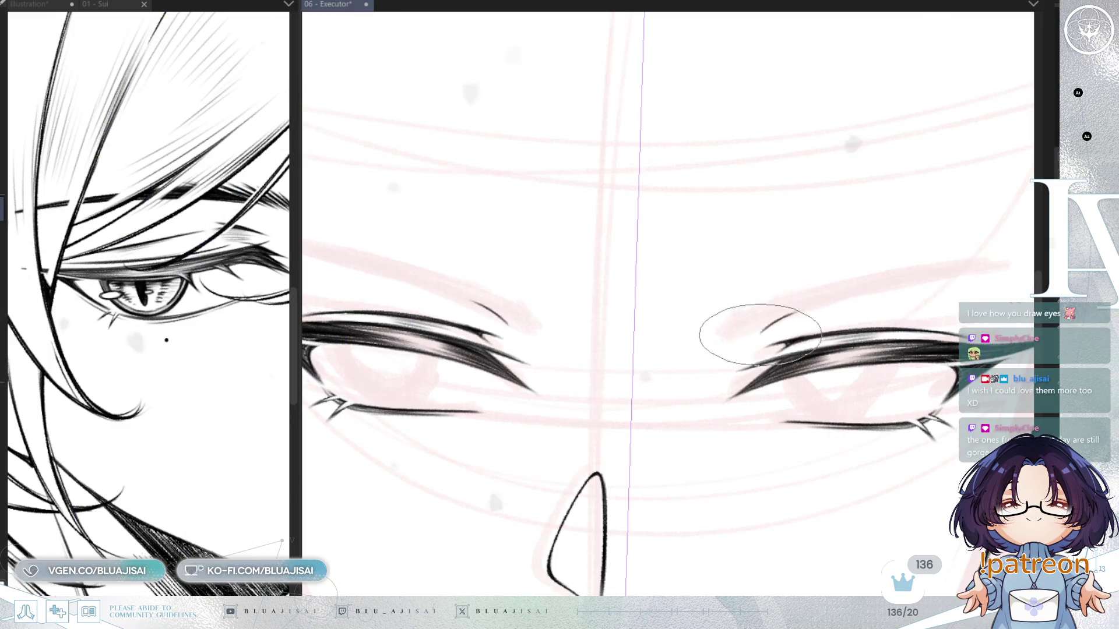
{"action": "left_click_drag", "start_coordinate": [821, 306], "coordinate": [781, 315]}
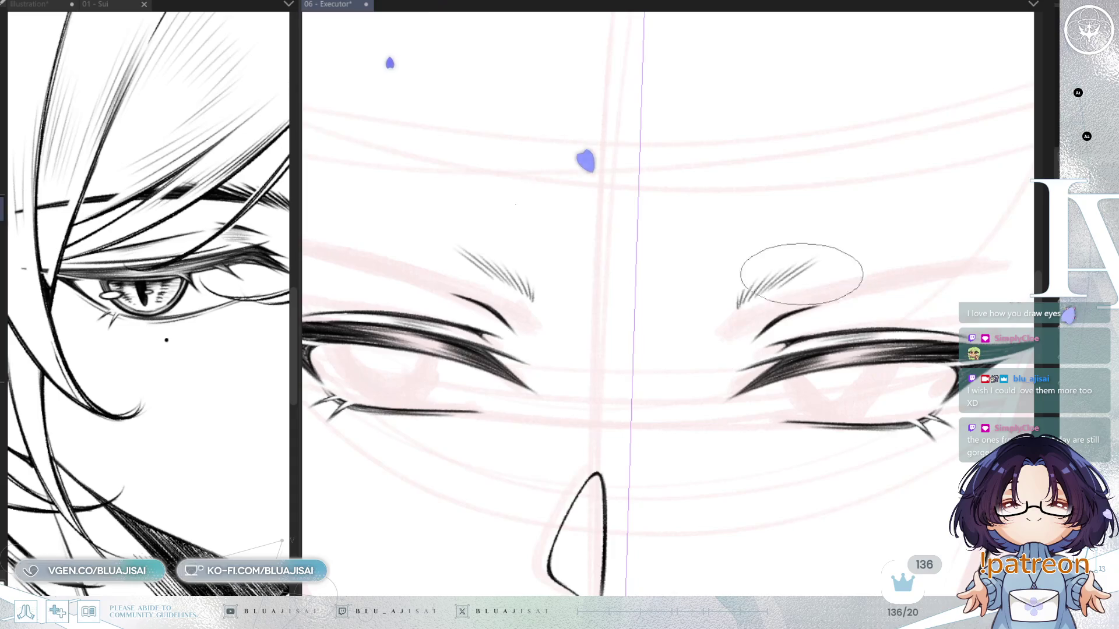
Add two long thin strokes sweeping outward from the right eyebrow
{"action": "left_click_drag", "start_coordinate": [799, 250], "coordinate": [836, 237]}
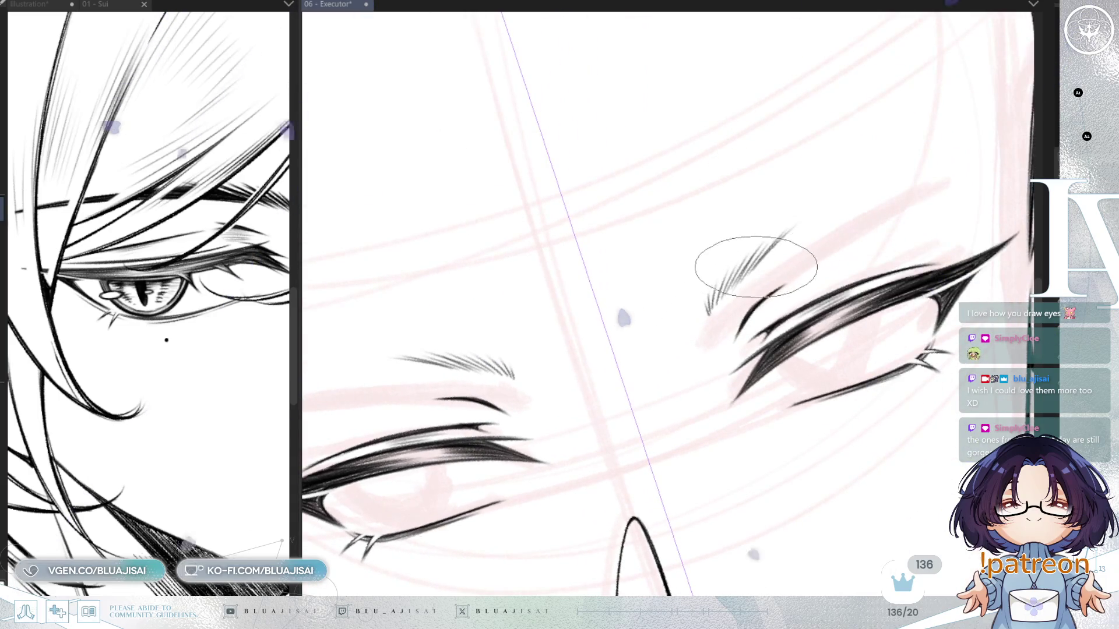
{"action": "left_click_drag", "start_coordinate": [944, 173], "coordinate": [760, 255]}
{"action": "mouse_move", "coordinate": [962, 170]}
{"action": "left_mouse_down"}
{"action": "mouse_move", "coordinate": [809, 257]}
{"action": "mouse_move", "coordinate": [748, 271]}
{"action": "left_mouse_up"}
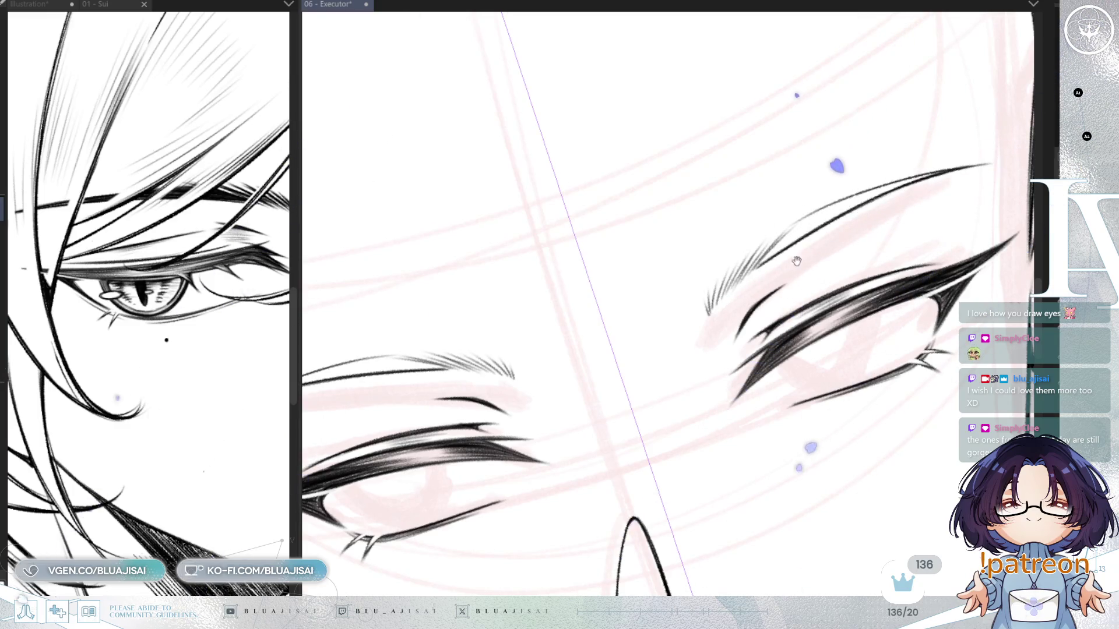
{"action": "left_click_drag", "start_coordinate": [842, 157], "coordinate": [796, 204]}
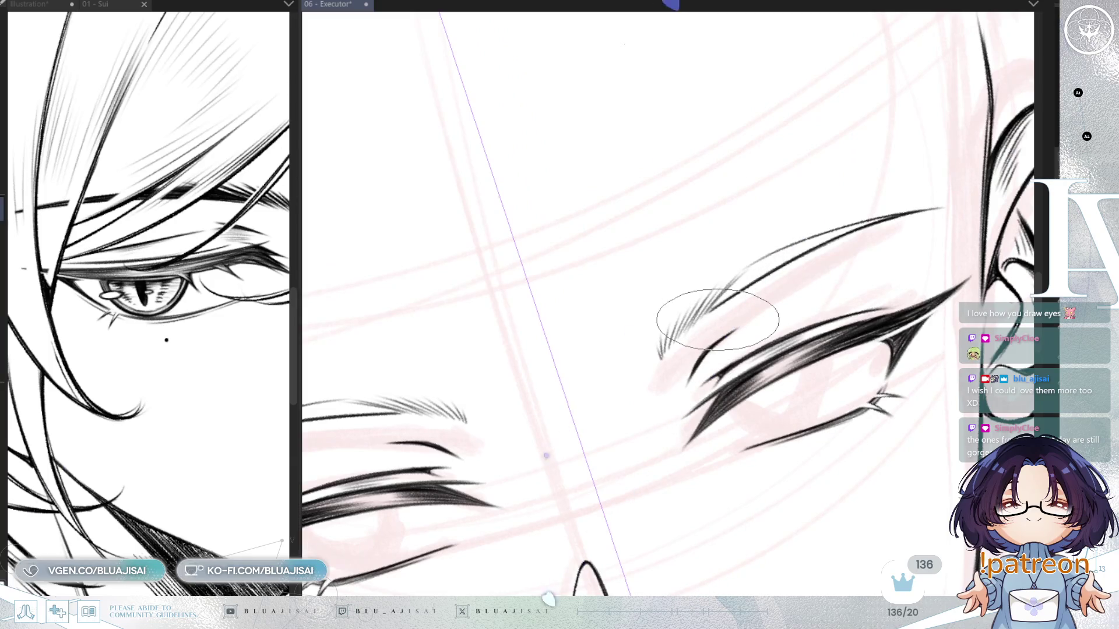
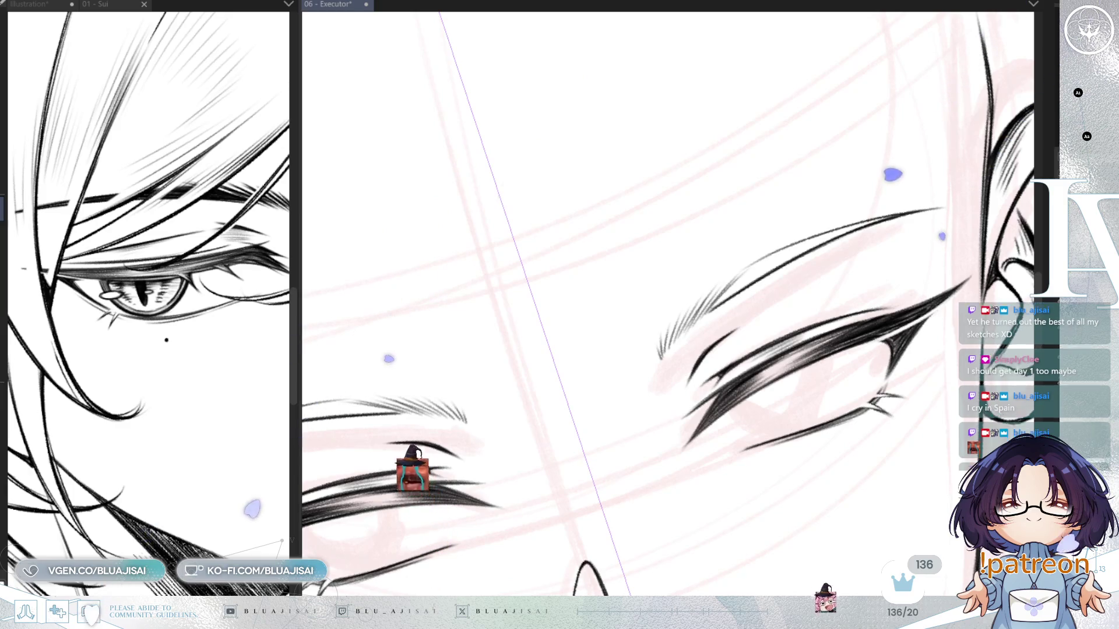
Ink over the right eye's upper lash line and thicken its inner-corner lashes
{"action": "left_click_drag", "start_coordinate": [708, 306], "coordinate": [795, 255]}
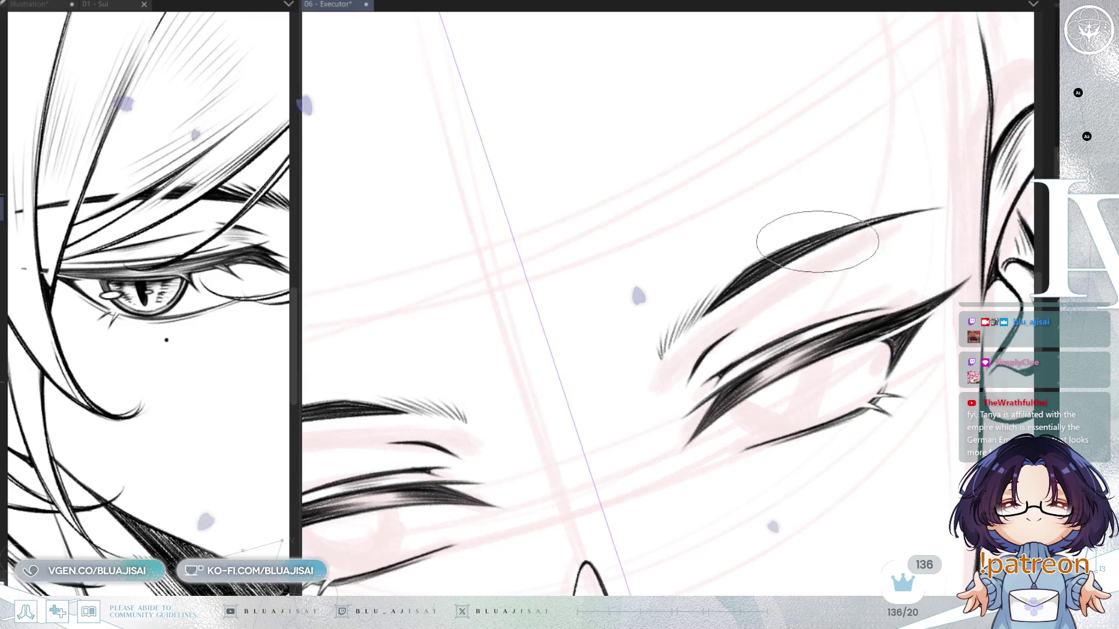
{"action": "key", "text": "minus"}
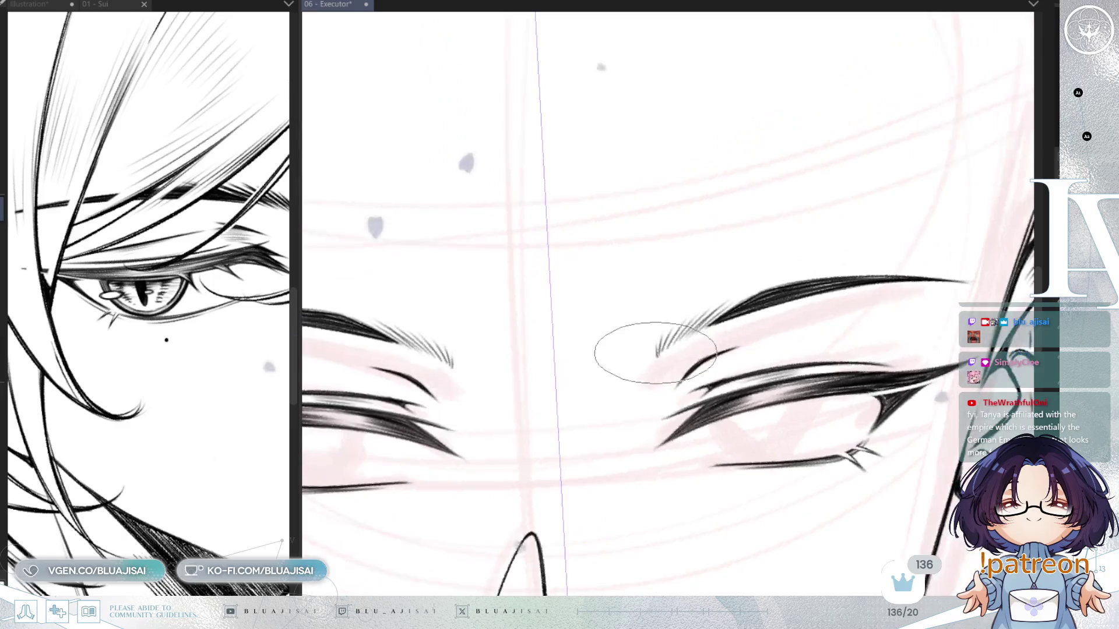
{"action": "left_click_drag", "start_coordinate": [657, 351], "coordinate": [681, 325]}
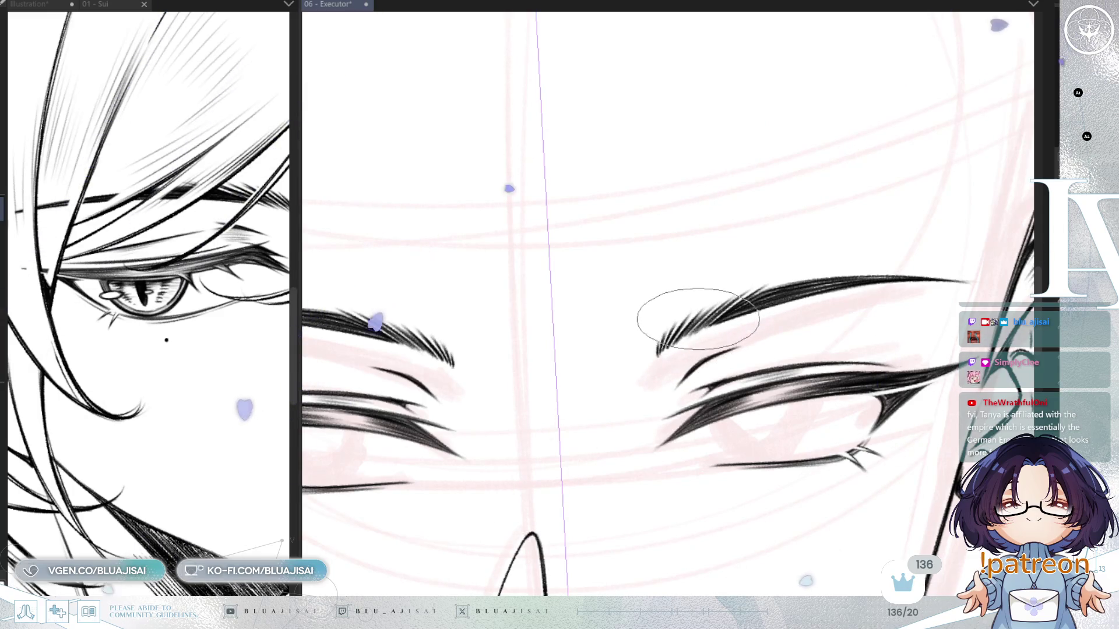
{"action": "scroll", "coordinate": [889, 320], "scroll_direction": "down", "scroll_amount": 5}
{"action": "scroll", "coordinate": [876, 404], "scroll_direction": "down", "scroll_amount": 3}
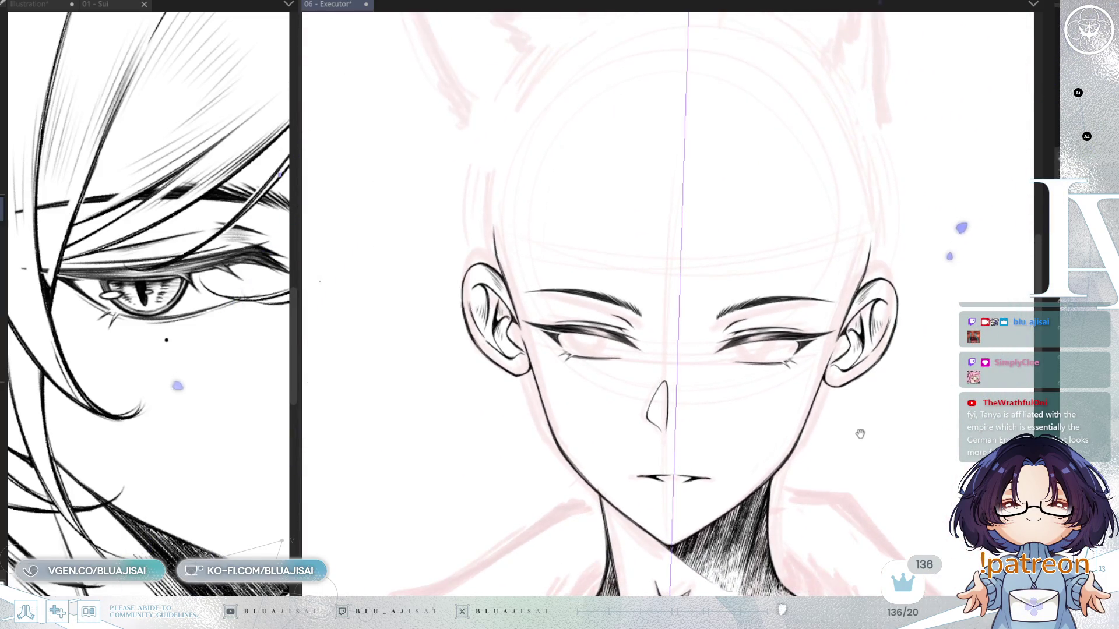
{"action": "scroll", "coordinate": [795, 407], "scroll_direction": "up", "scroll_amount": 3}
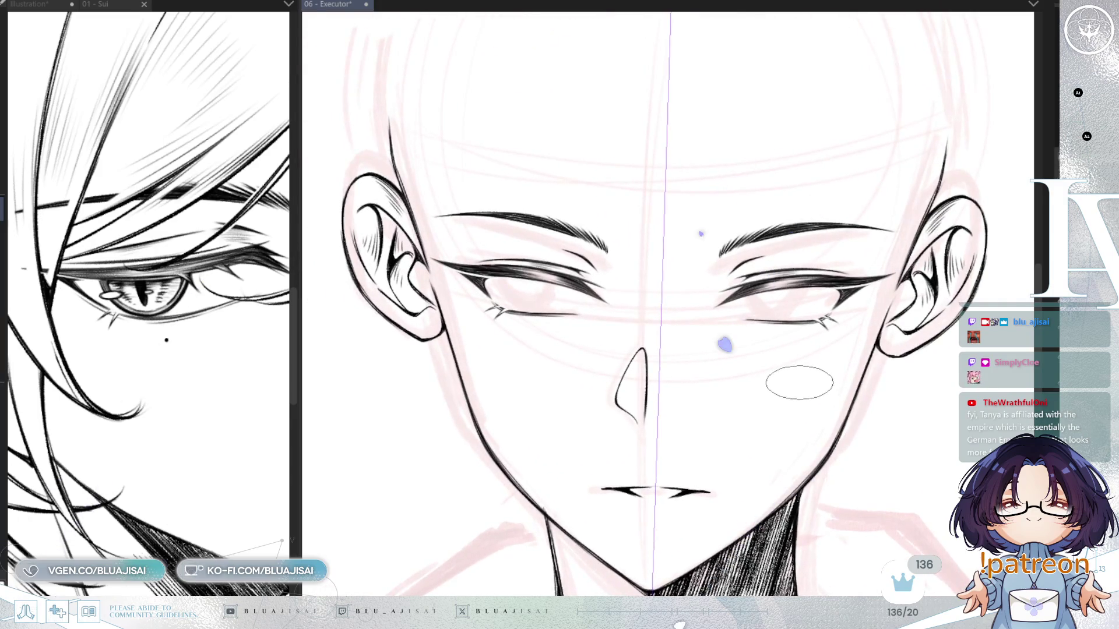
{"action": "scroll", "coordinate": [799, 383], "scroll_direction": "up", "scroll_amount": 4}
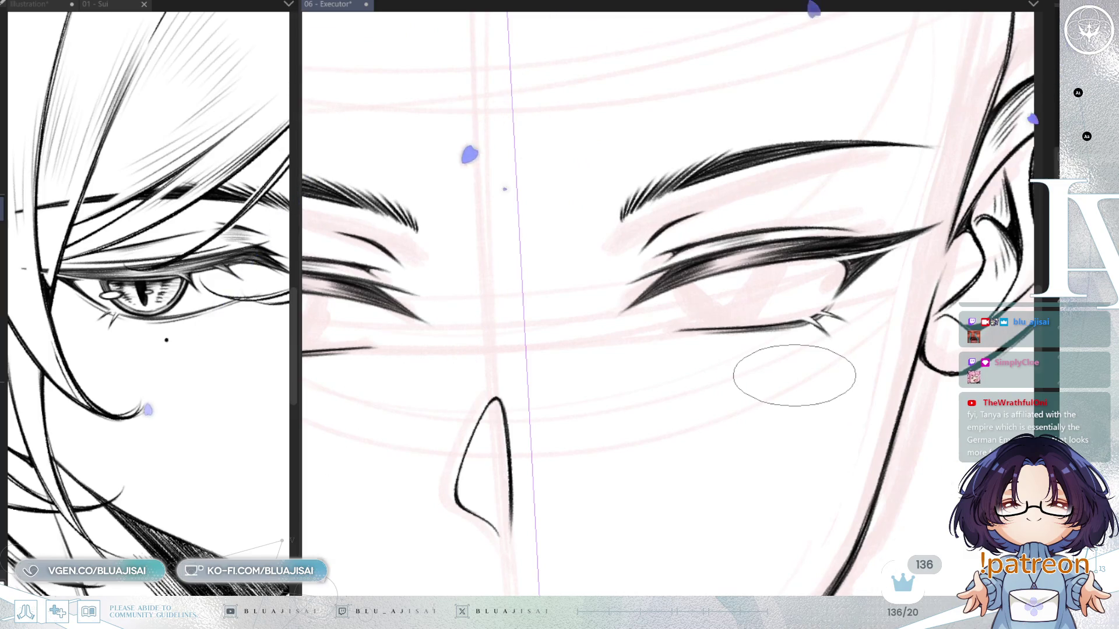
{"action": "left_click_drag", "start_coordinate": [794, 375], "coordinate": [765, 411]}
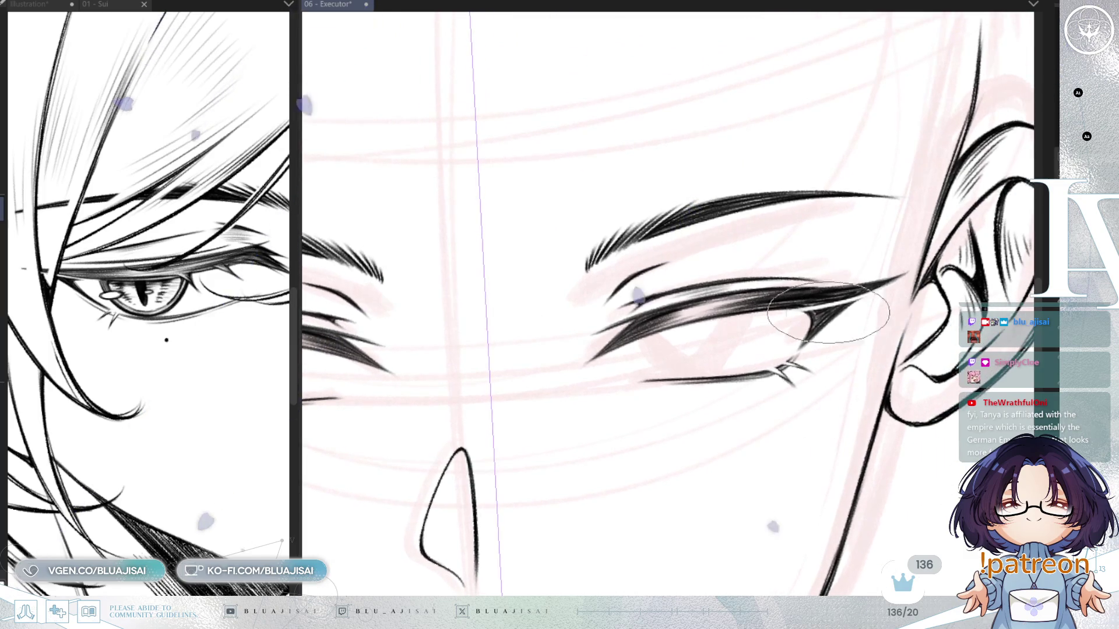
{"action": "scroll", "coordinate": [787, 309], "scroll_direction": "up", "scroll_amount": 1}
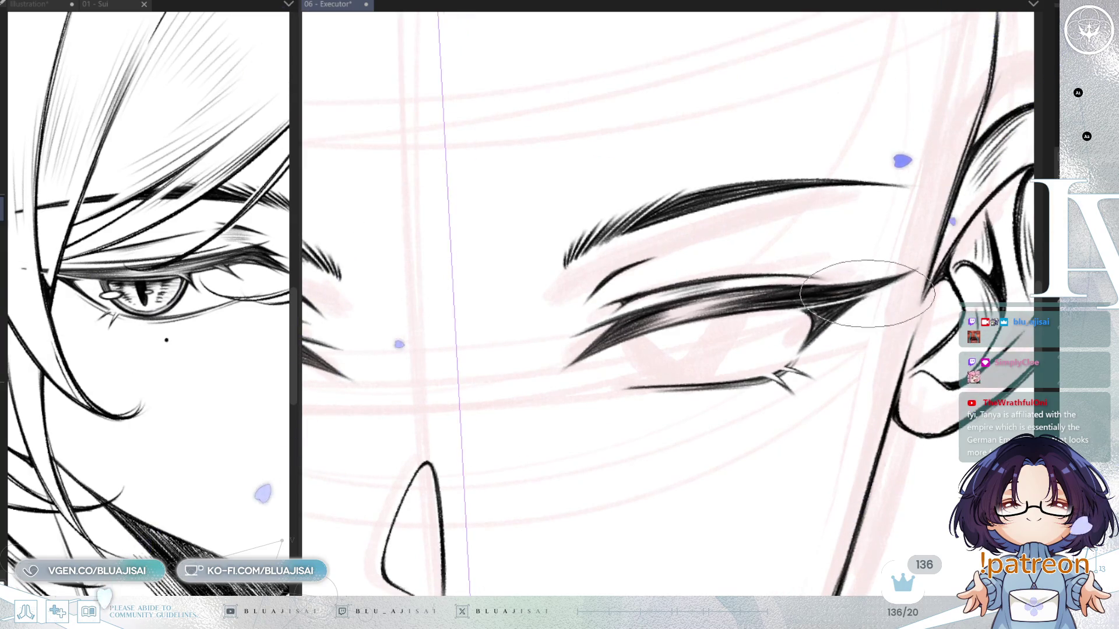
{"action": "scroll", "coordinate": [874, 303], "scroll_direction": "down", "scroll_amount": 3}
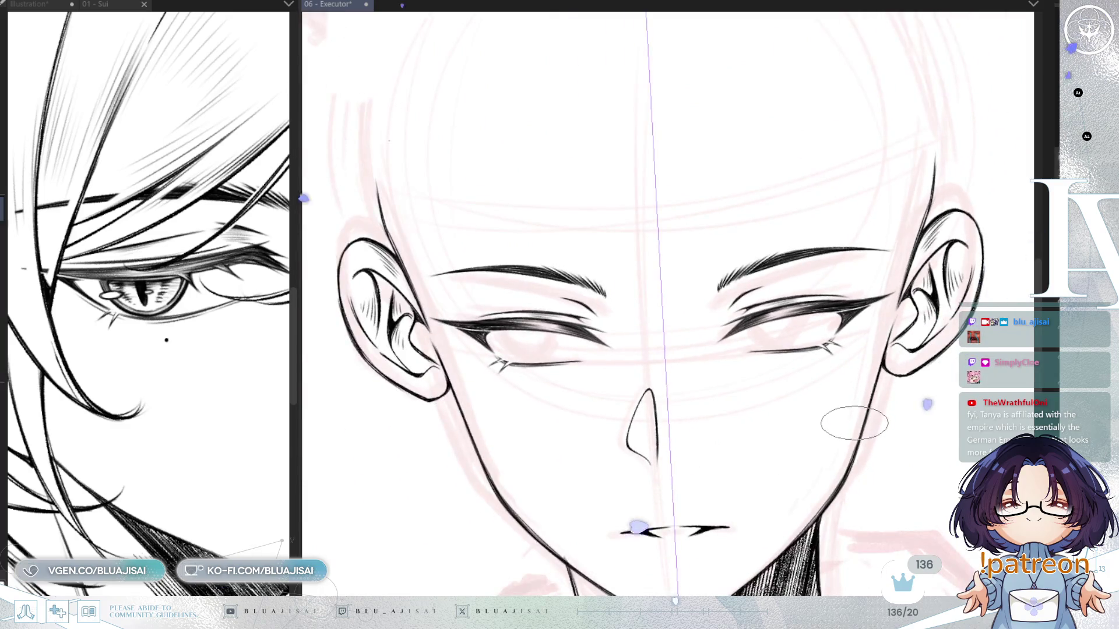
{"action": "scroll", "coordinate": [855, 423], "scroll_direction": "up", "scroll_amount": 1}
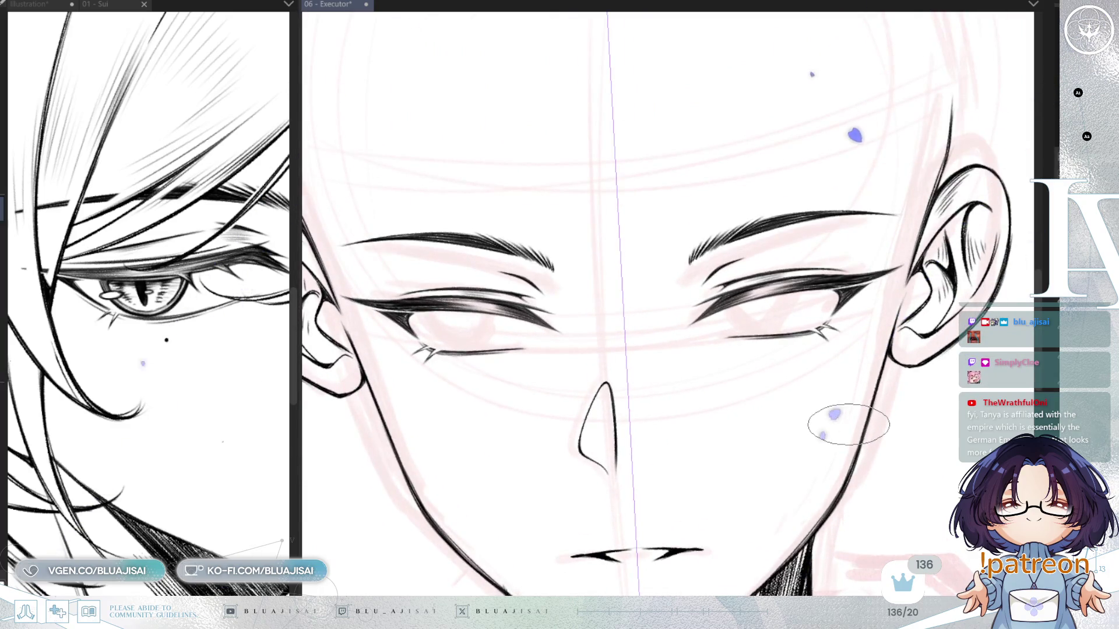
{"action": "scroll", "coordinate": [845, 315], "scroll_direction": "down", "scroll_amount": 2}
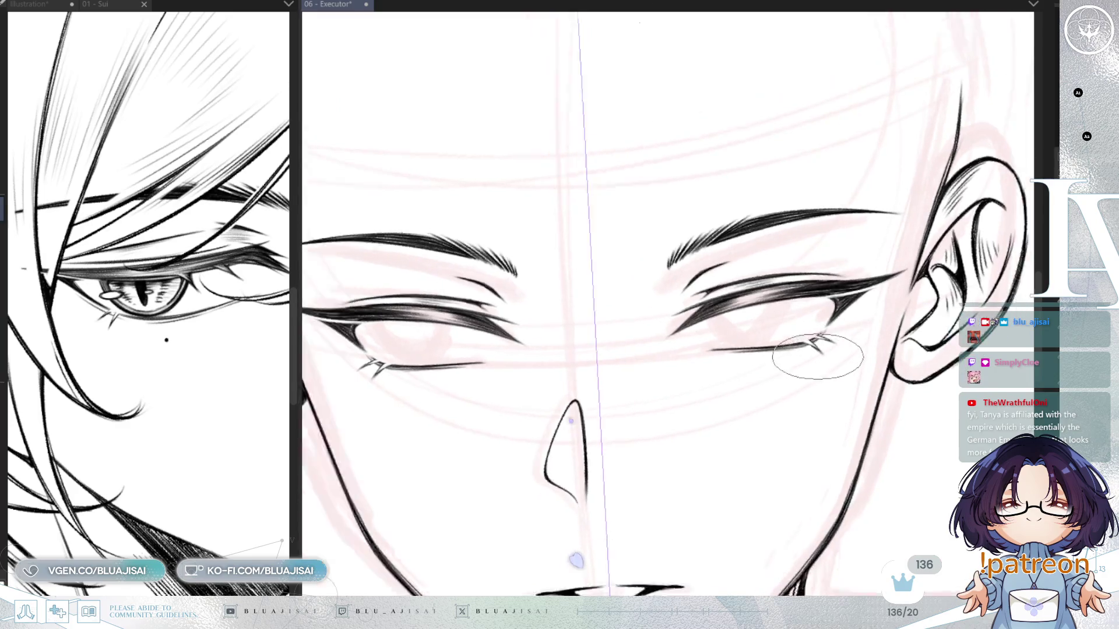
{"action": "left_click_drag", "start_coordinate": [823, 336], "coordinate": [821, 343]}
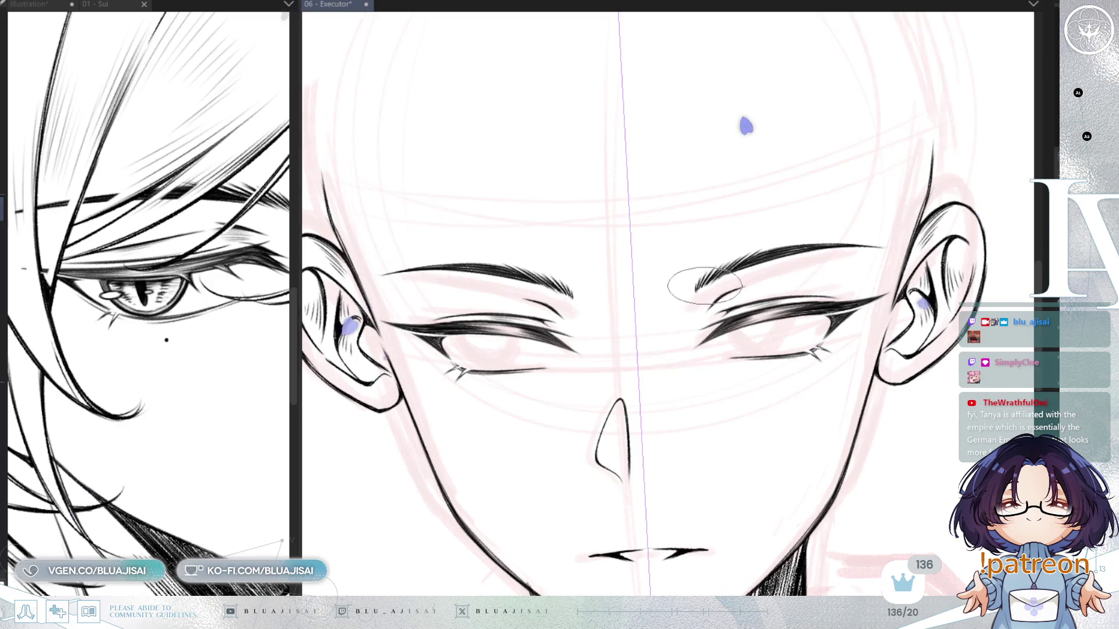
{"action": "scroll", "coordinate": [704, 287], "scroll_direction": "up", "scroll_amount": 2}
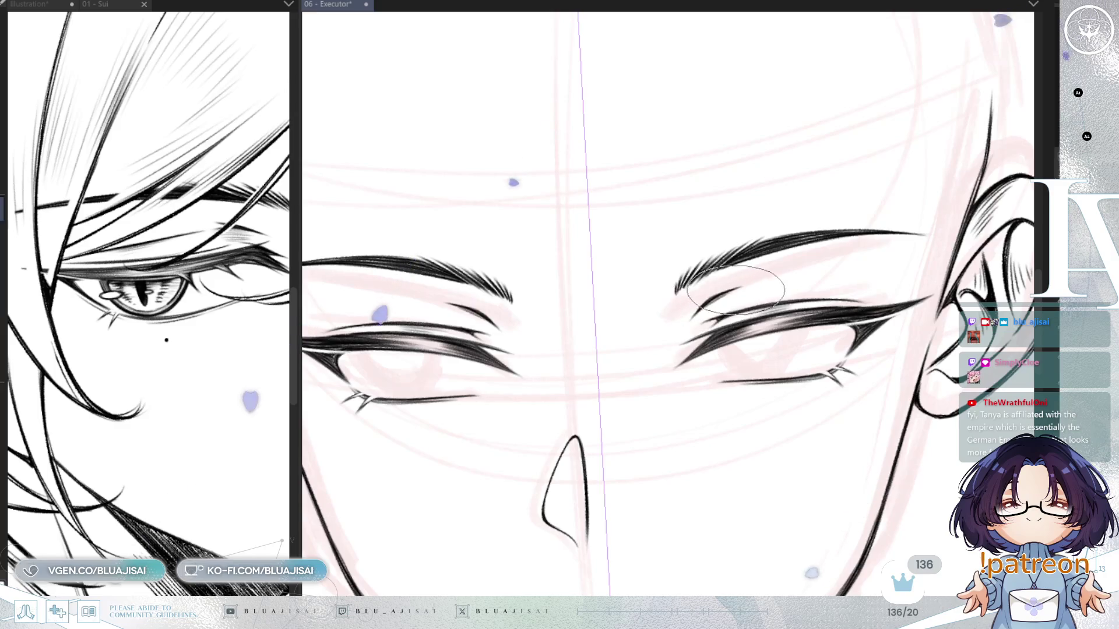
{"action": "scroll", "coordinate": [862, 281], "scroll_direction": "down", "scroll_amount": 2}
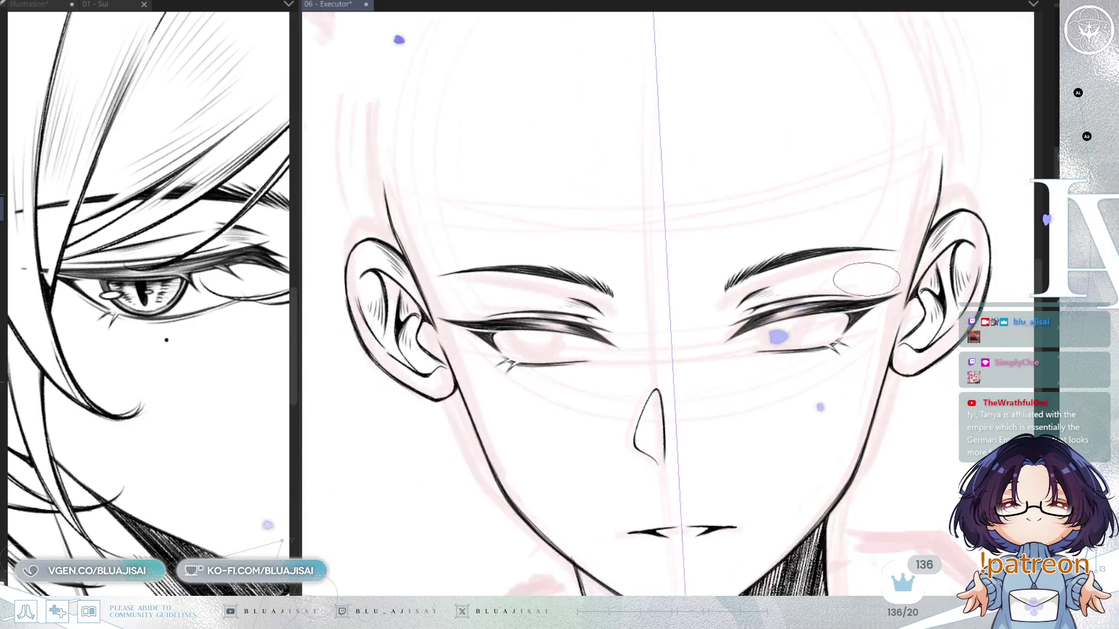
{"action": "scroll", "coordinate": [862, 281], "scroll_direction": "down", "scroll_amount": 2}
{"action": "scroll", "coordinate": [931, 390], "scroll_direction": "up", "scroll_amount": 1}
{"action": "mouse_move", "coordinate": [956, 388]}
{"action": "left_mouse_down"}
{"action": "mouse_move", "coordinate": [931, 399]}
{"action": "mouse_move", "coordinate": [930, 423]}
{"action": "mouse_move", "coordinate": [930, 412]}
{"action": "left_mouse_up"}
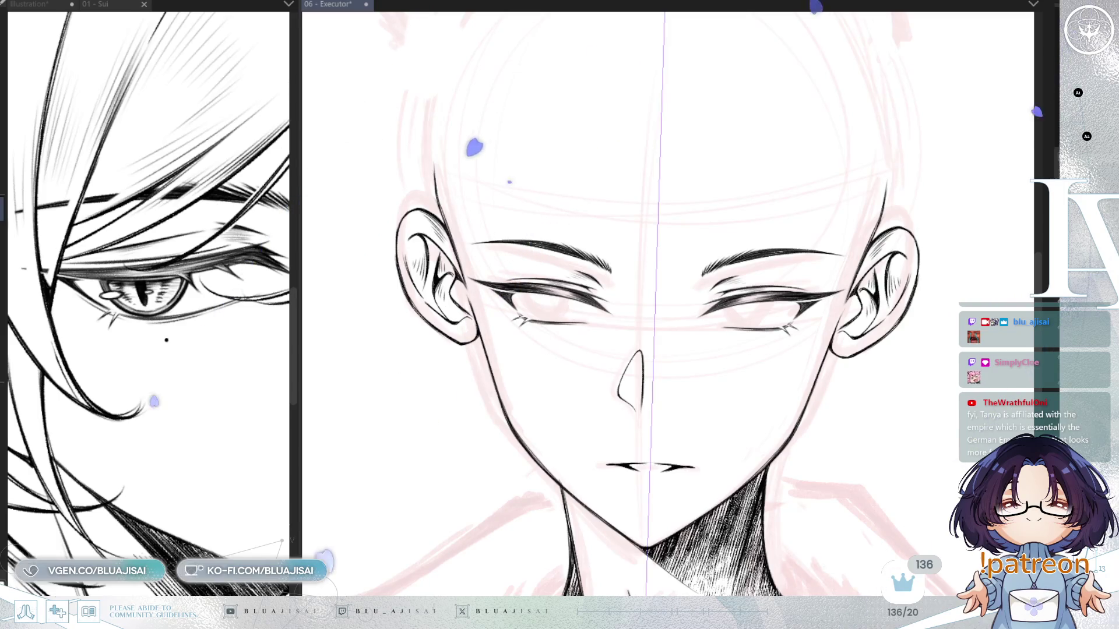
{"action": "scroll", "coordinate": [577, 285], "scroll_direction": "up", "scroll_amount": 2}
{"action": "scroll", "coordinate": [537, 329], "scroll_direction": "up", "scroll_amount": 2}
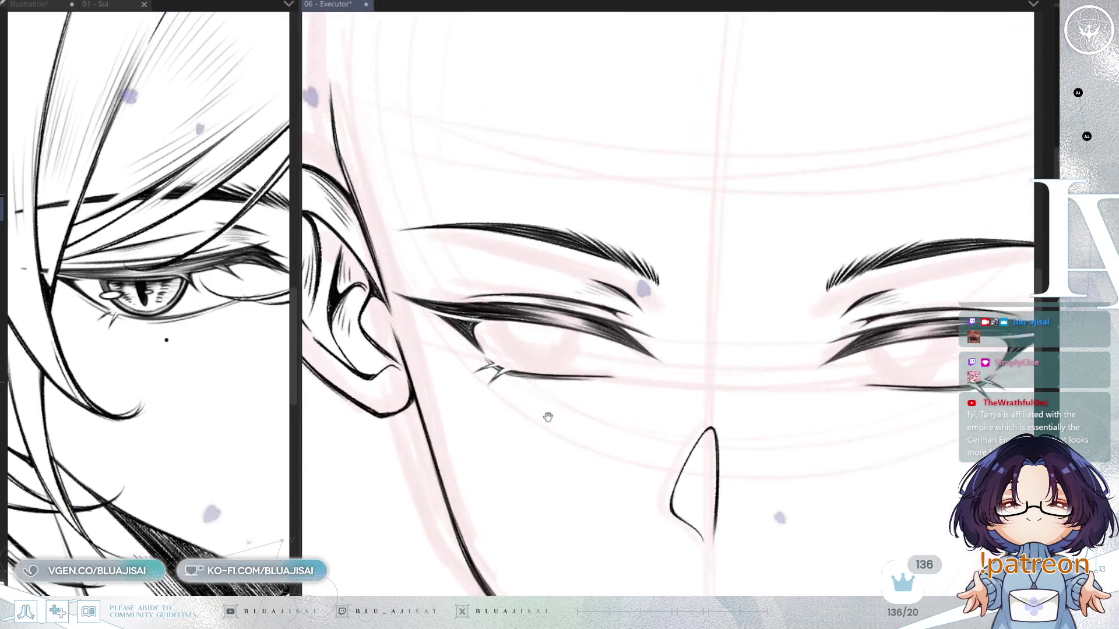
Draw a lower arc under the left-side eye, undoing the redrawn second attempt
{"action": "scroll", "coordinate": [513, 323], "scroll_direction": "up", "scroll_amount": 2}
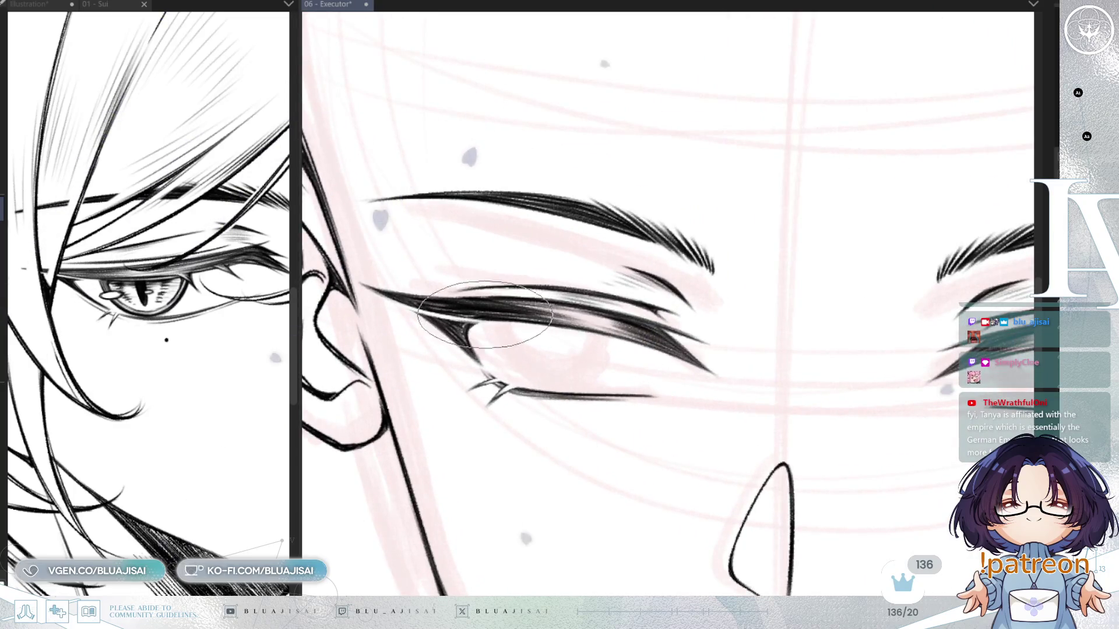
{"action": "mouse_move", "coordinate": [492, 325]}
{"action": "left_mouse_down"}
{"action": "mouse_move", "coordinate": [527, 382]}
{"action": "mouse_move", "coordinate": [600, 356]}
{"action": "left_mouse_up"}
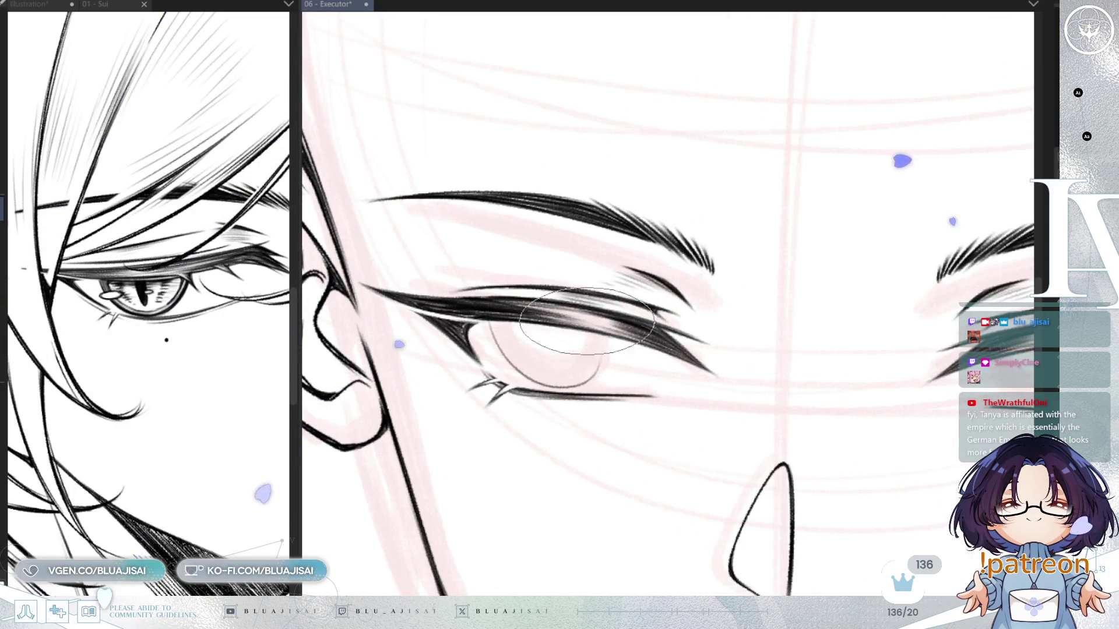
{"action": "left_click_drag", "start_coordinate": [492, 325], "coordinate": [590, 363]}
{"action": "key", "text": "ctrl+z"}
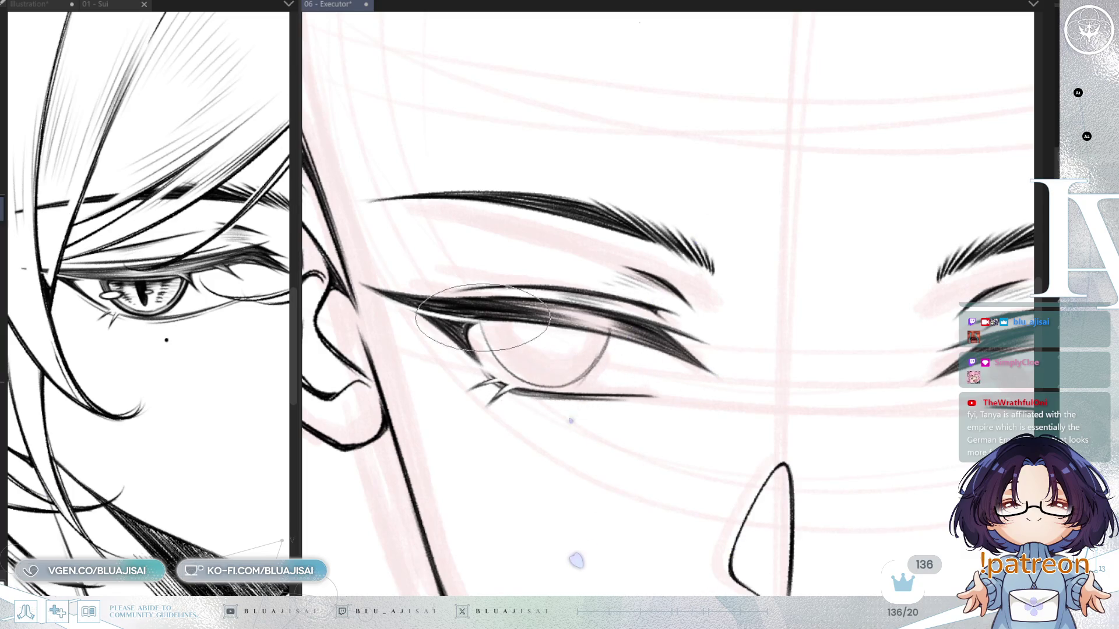
{"action": "mouse_move", "coordinate": [574, 360]}
{"action": "left_mouse_down"}
{"action": "mouse_move", "coordinate": [617, 319]}
{"action": "mouse_move", "coordinate": [588, 273]}
{"action": "left_mouse_up"}
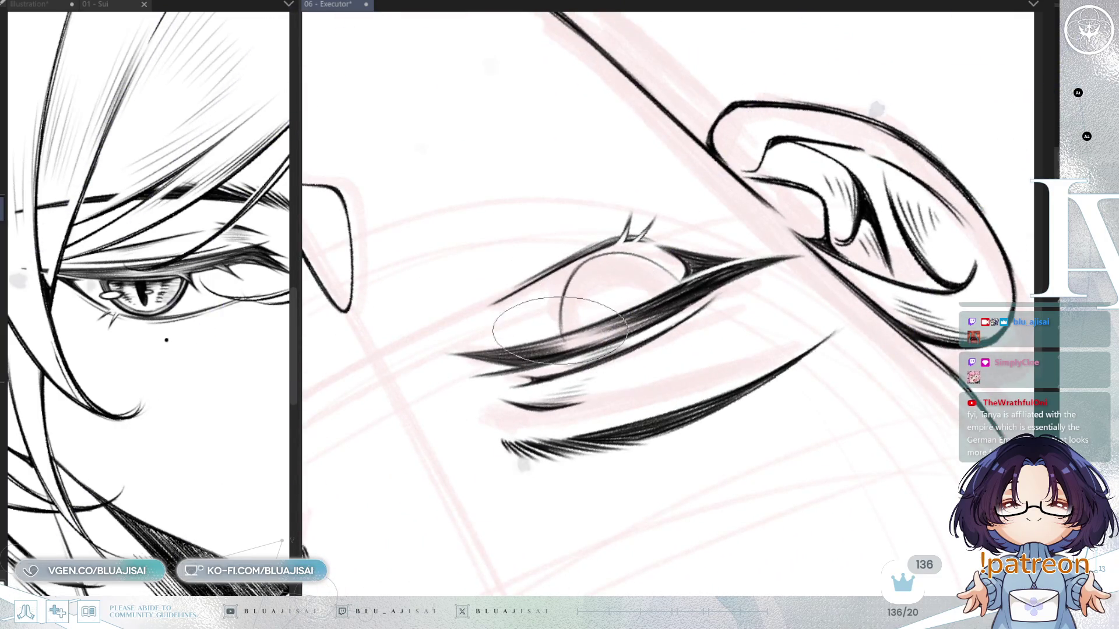
{"action": "left_click_drag", "start_coordinate": [679, 282], "coordinate": [562, 307]}
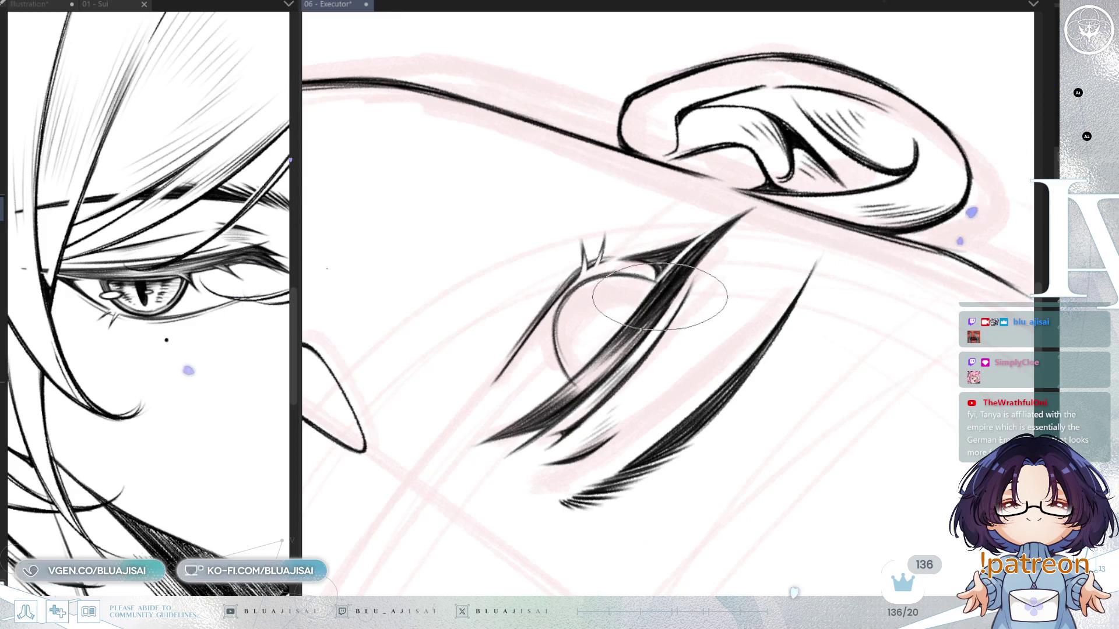
{"action": "left_click_drag", "start_coordinate": [647, 273], "coordinate": [612, 309]}
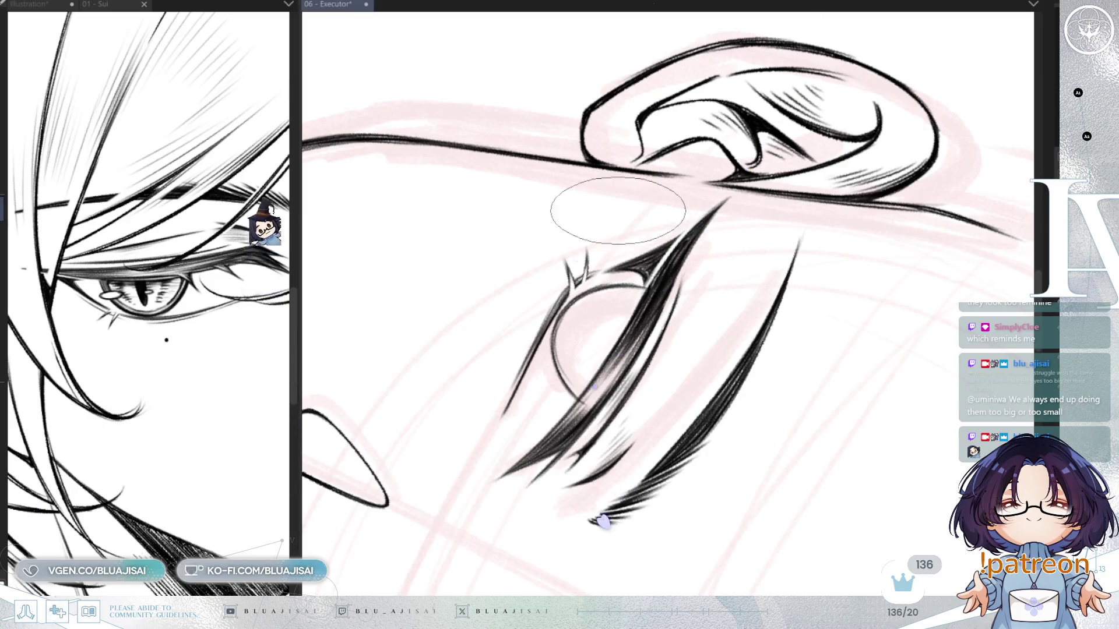
Free-transform the left-side eye, pulling its bottom handle down to make it taller
{"action": "key", "text": "asciicircum"}
{"action": "key", "text": "asciicircum"}
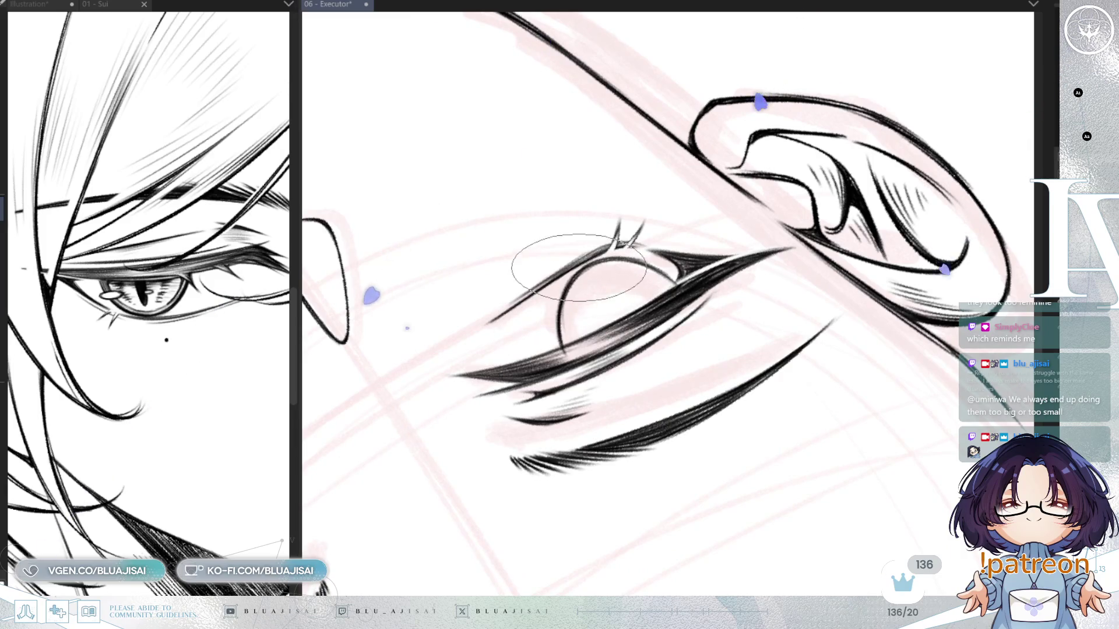
{"action": "key", "text": "minus"}
{"action": "key", "text": "minus"}
{"action": "key", "text": "minus"}
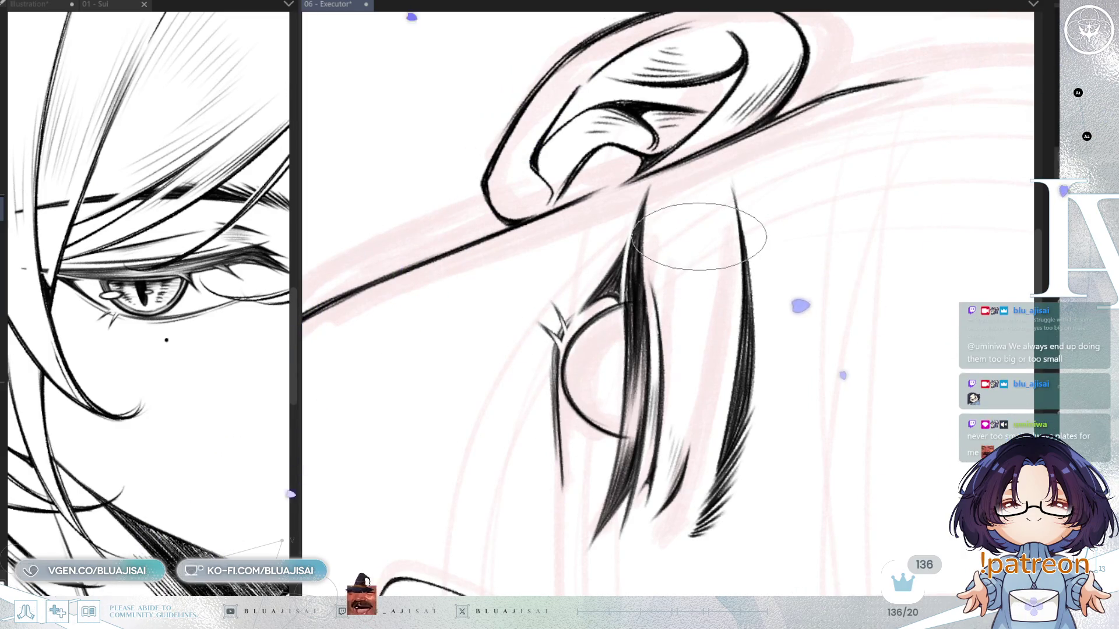
{"action": "key", "text": "ctrl+t"}
{"action": "mouse_move", "coordinate": [609, 442]}
{"action": "left_mouse_down"}
{"action": "mouse_move", "coordinate": [610, 454]}
{"action": "mouse_move", "coordinate": [650, 443]}
{"action": "left_mouse_up"}
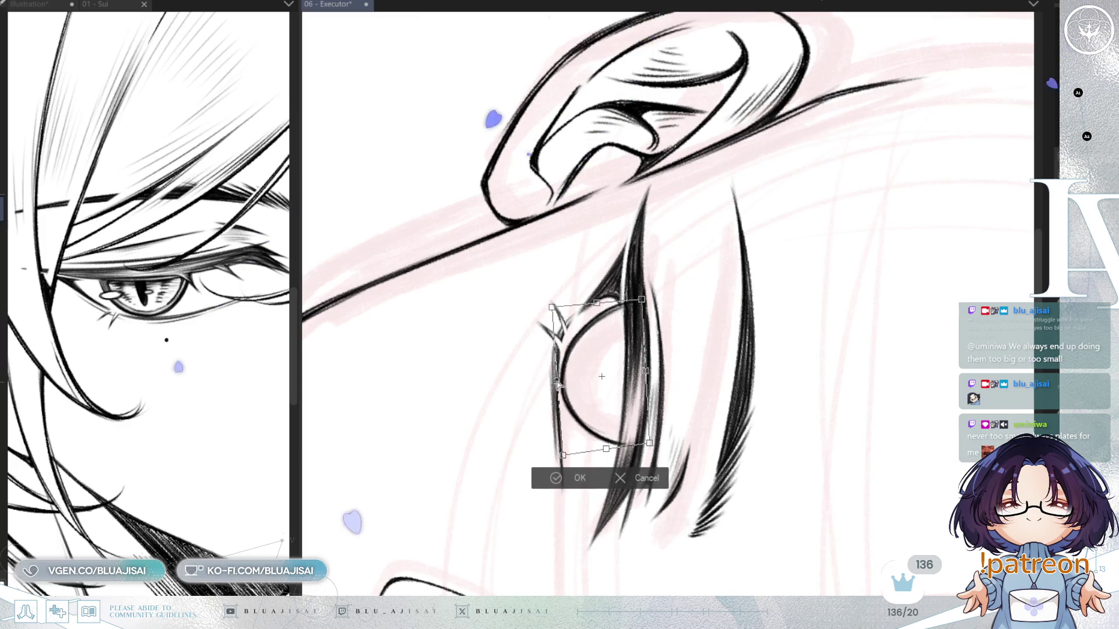
Apply the stretch, then skew the iris by shifting its left and right sides and confirm
{"action": "left_click", "coordinate": [547, 475]}
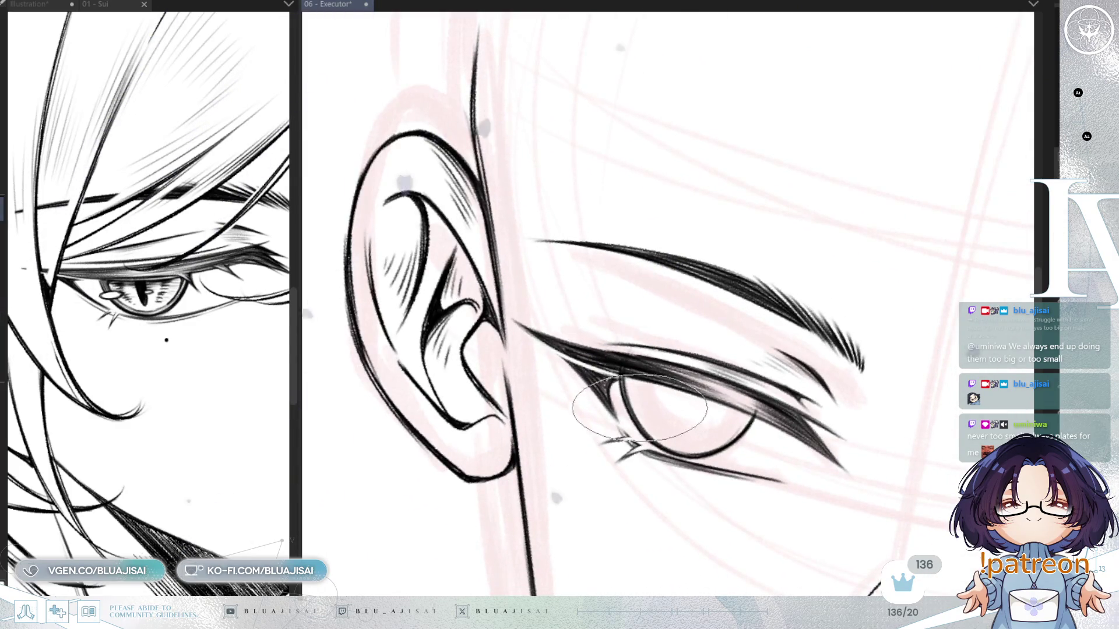
{"action": "key", "text": "ctrl+t"}
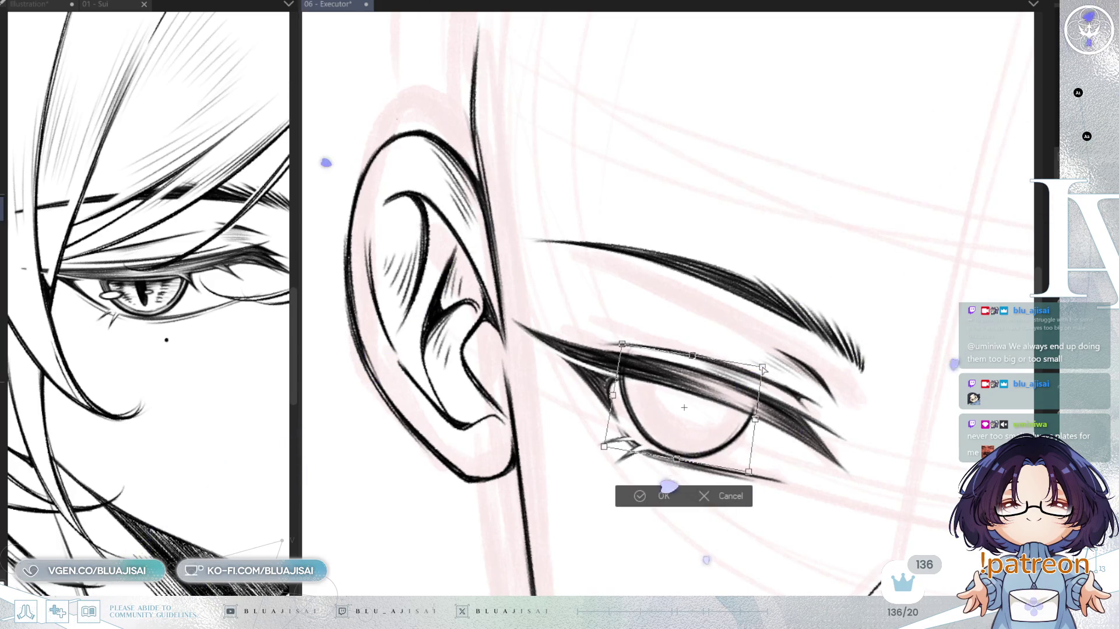
{"action": "left_click_drag", "start_coordinate": [613, 400], "coordinate": [616, 403]}
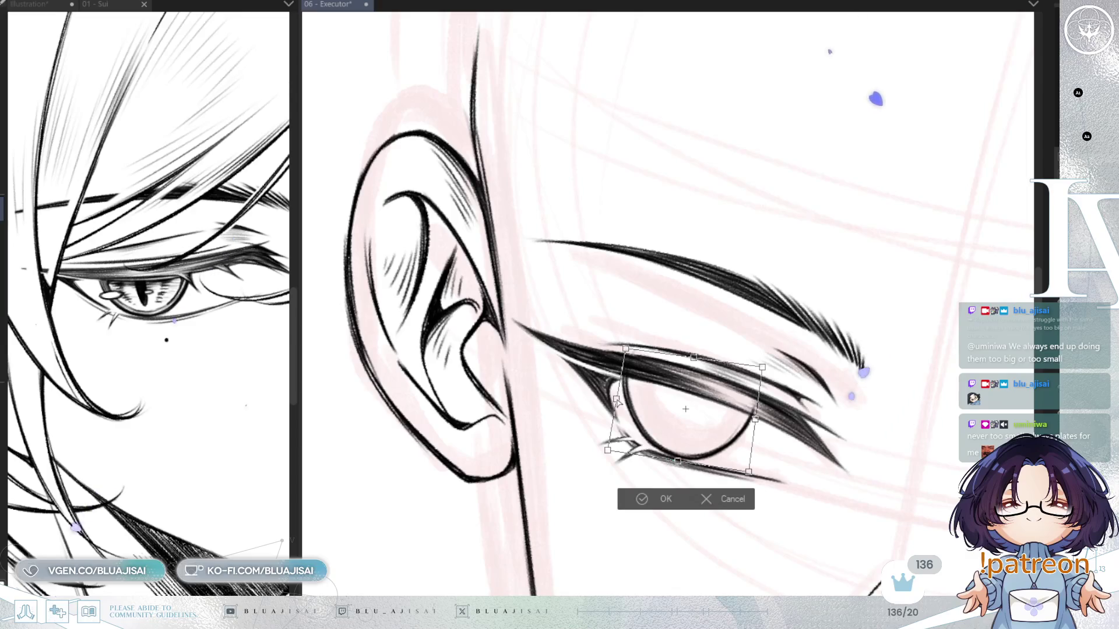
{"action": "left_click_drag", "start_coordinate": [755, 420], "coordinate": [756, 415]}
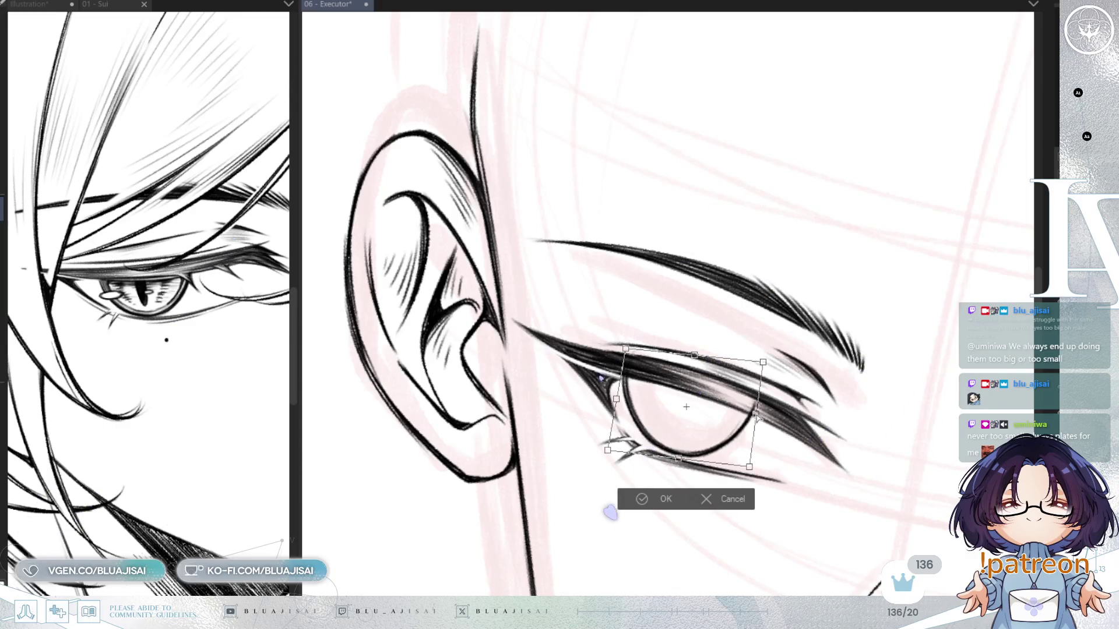
{"action": "left_click", "coordinate": [646, 499]}
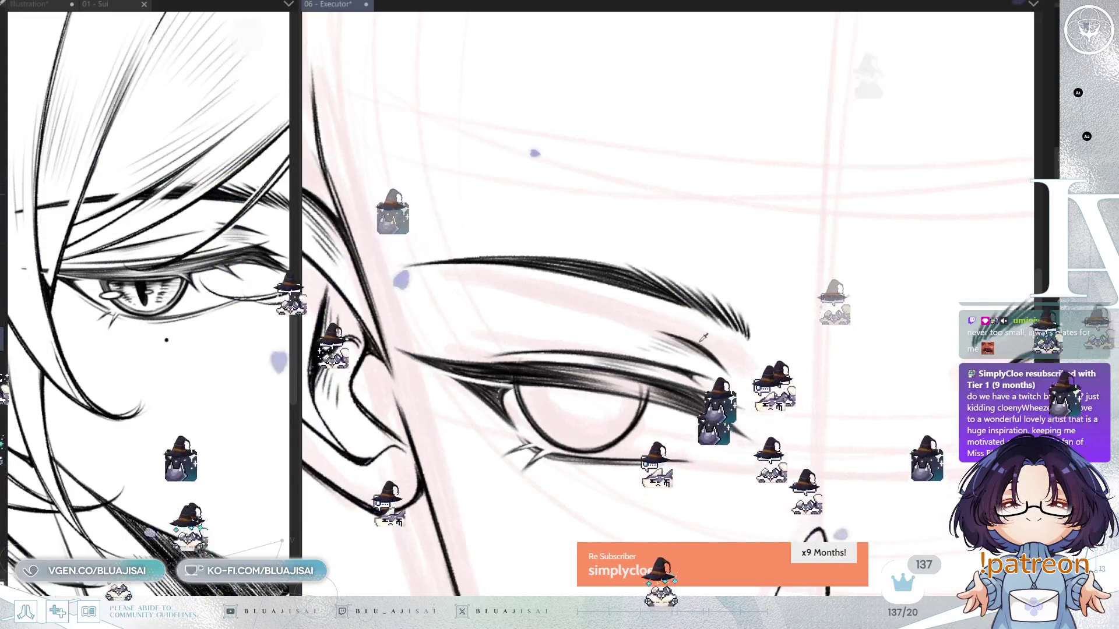
Shrink the brush and save the 06 - Executor illustration
{"action": "key", "text": "bracketleft"}
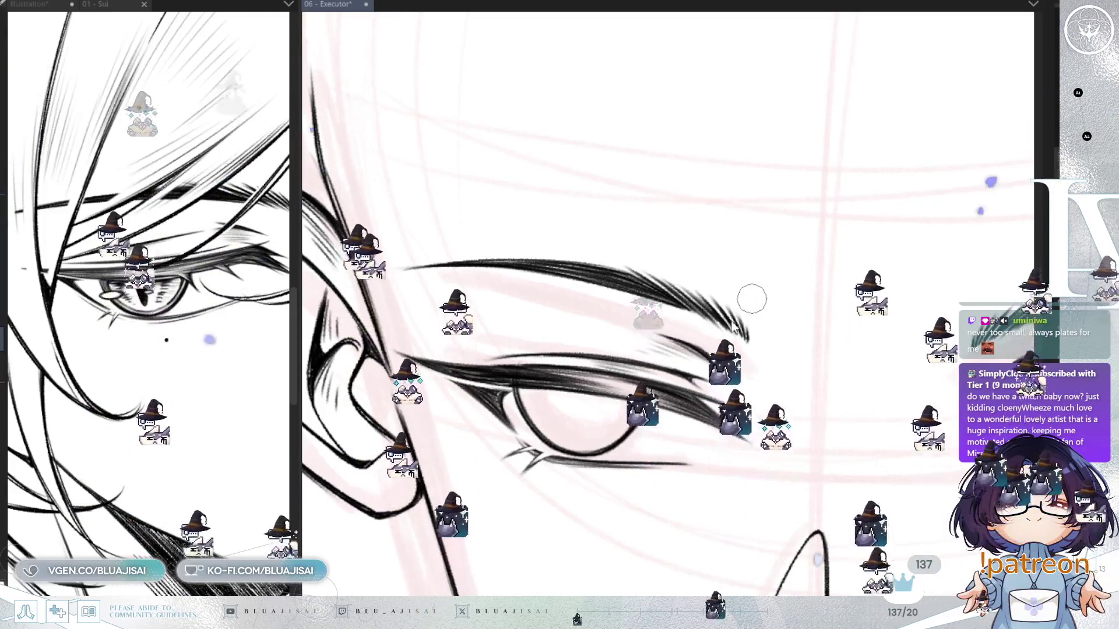
{"action": "key", "text": "ctrl+s"}
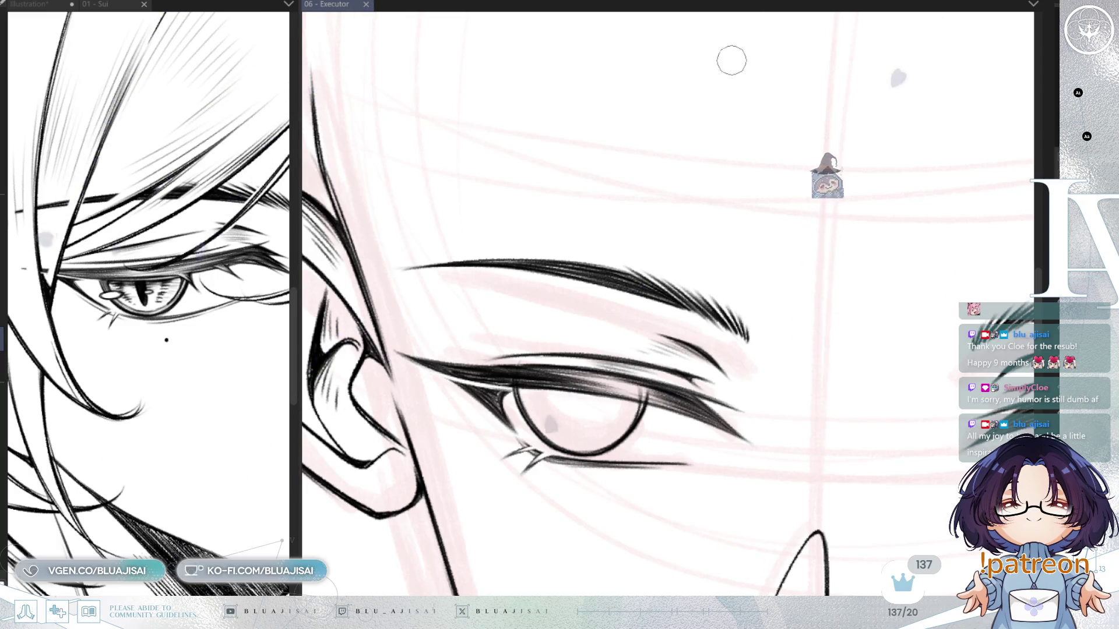
Touch up the line at the eye's right edge, rotating and panning around the eye
{"action": "left_click_drag", "start_coordinate": [646, 375], "coordinate": [647, 411]}
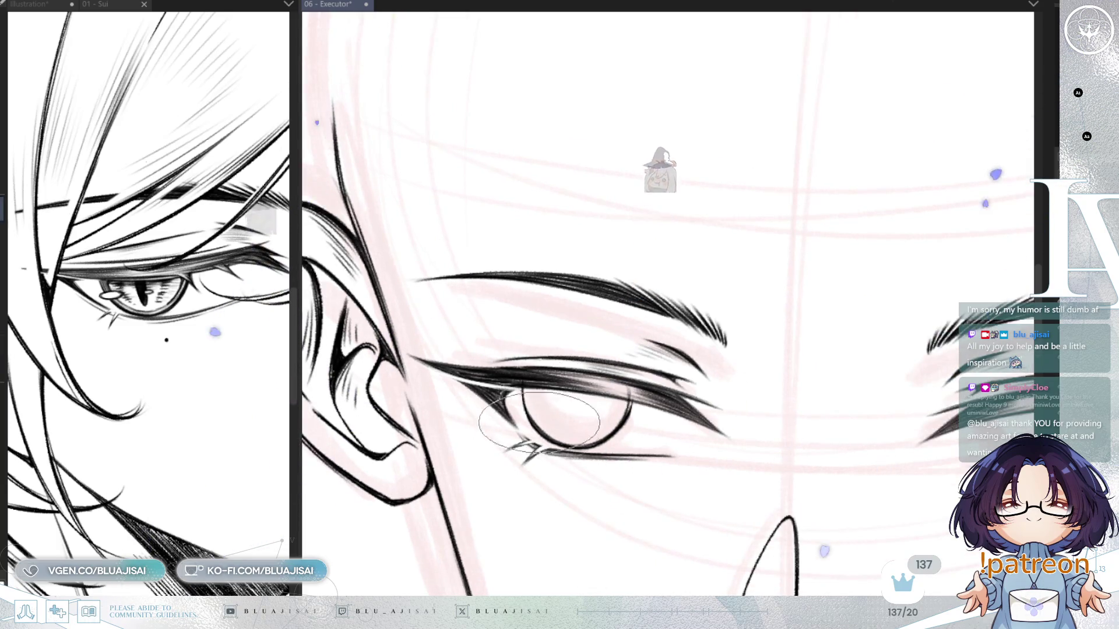
{"action": "left_click_drag", "start_coordinate": [547, 399], "coordinate": [537, 299]}
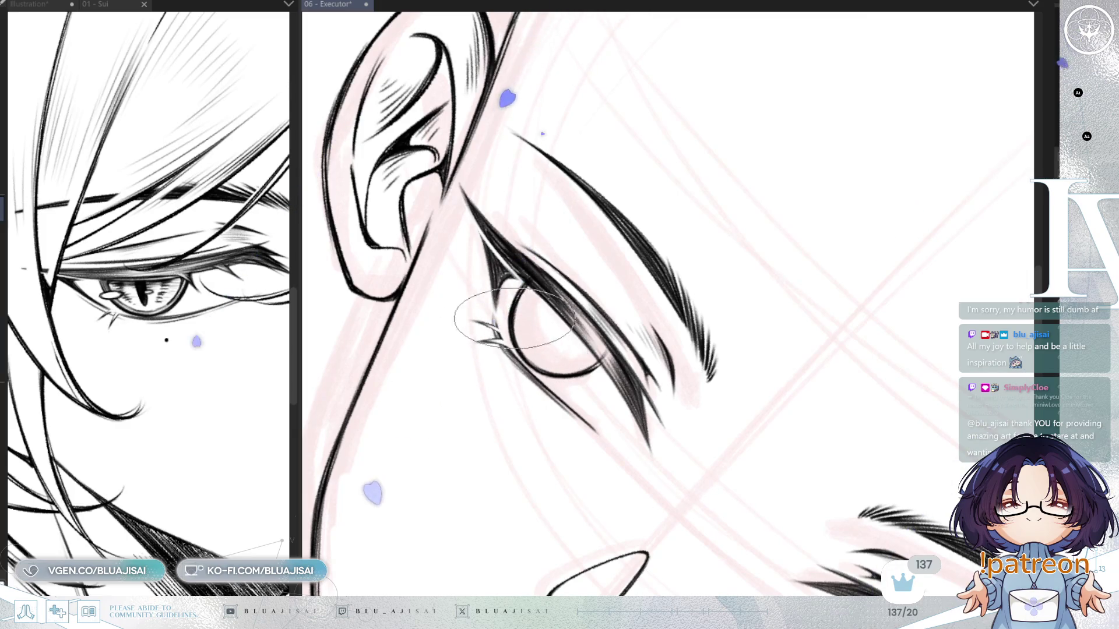
{"action": "left_click_drag", "start_coordinate": [553, 373], "coordinate": [617, 422]}
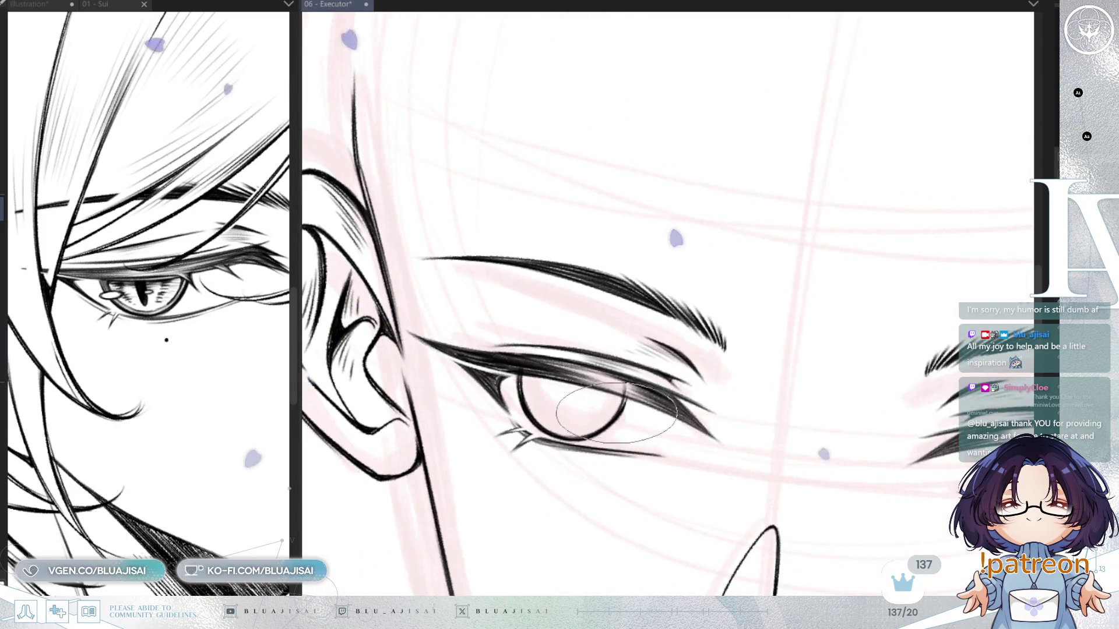
{"action": "mouse_move", "coordinate": [600, 431]}
{"action": "left_mouse_down"}
{"action": "mouse_move", "coordinate": [588, 408]}
{"action": "mouse_move", "coordinate": [629, 324]}
{"action": "left_mouse_up"}
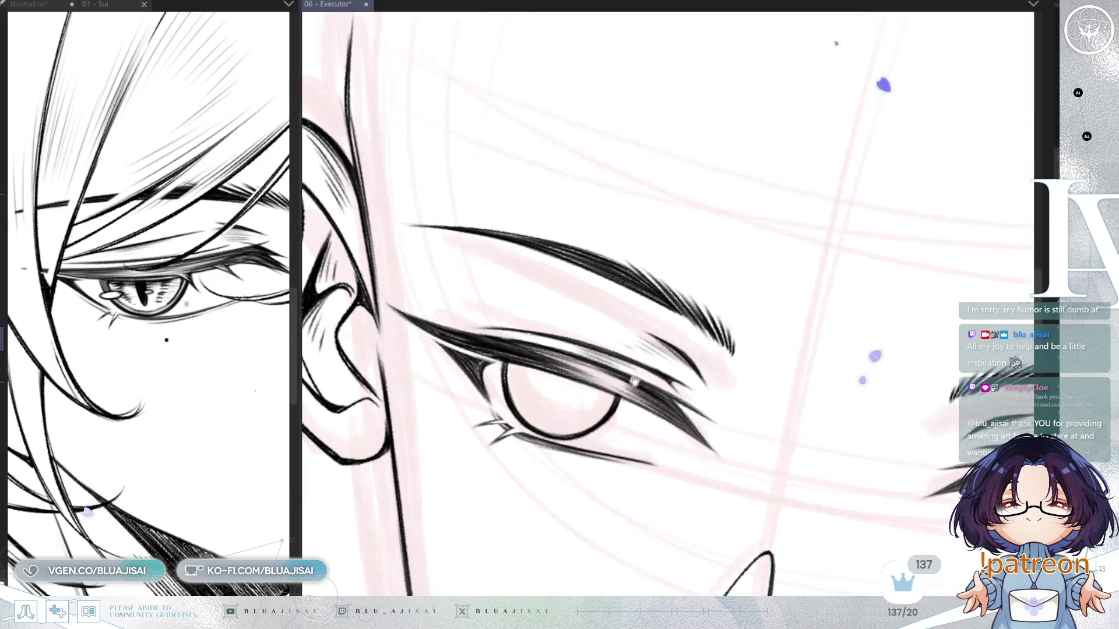
{"action": "scroll", "coordinate": [638, 354], "scroll_direction": "up", "scroll_amount": 3}
{"action": "left_click_drag", "start_coordinate": [670, 340], "coordinate": [681, 282]}
{"action": "left_click_drag", "start_coordinate": [495, 344], "coordinate": [694, 441]}
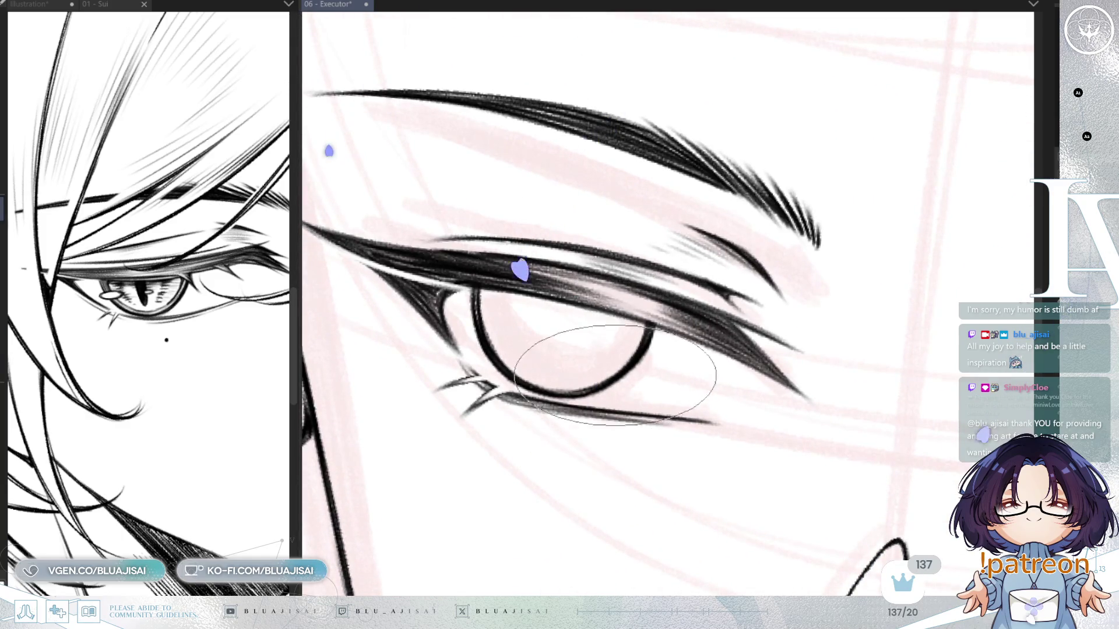
{"action": "key", "text": "asciicircum"}
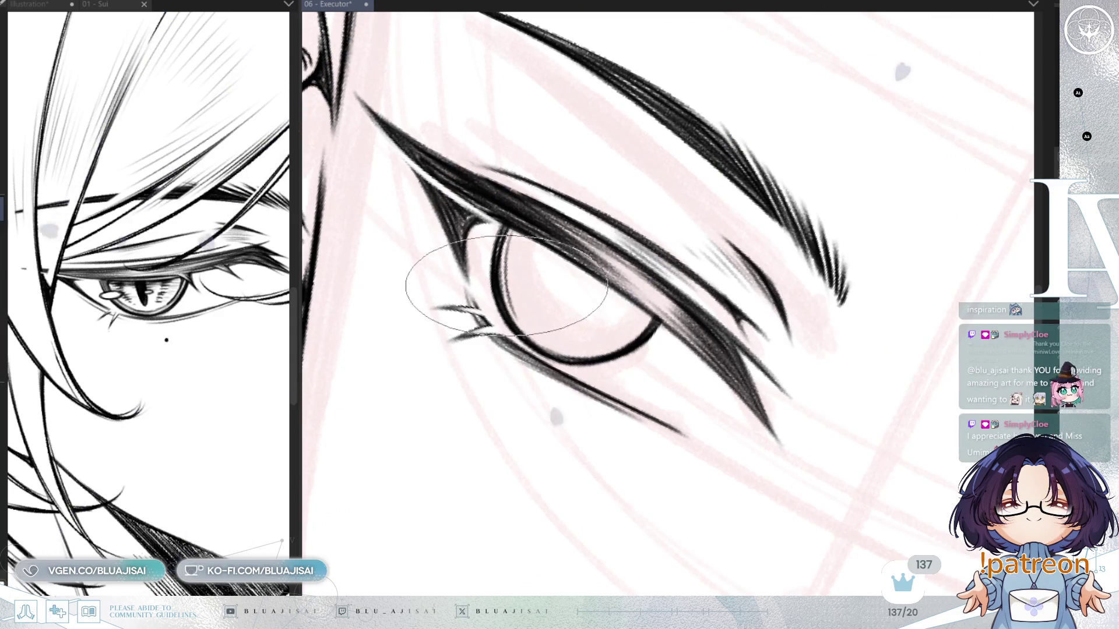
{"action": "key", "text": "minus"}
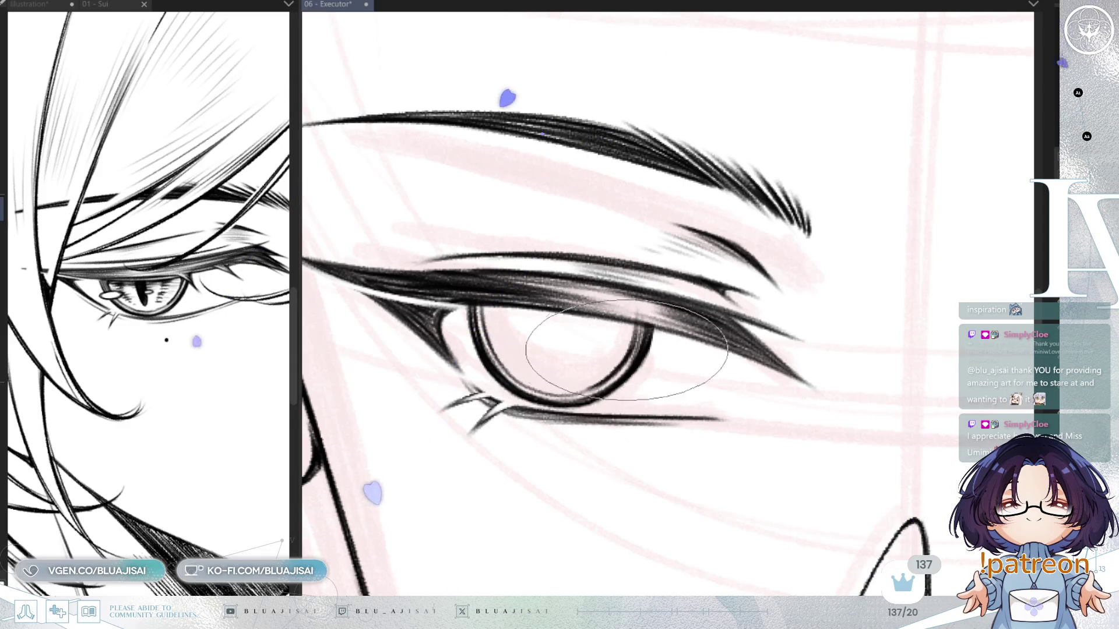
{"action": "key", "text": "asciicircum"}
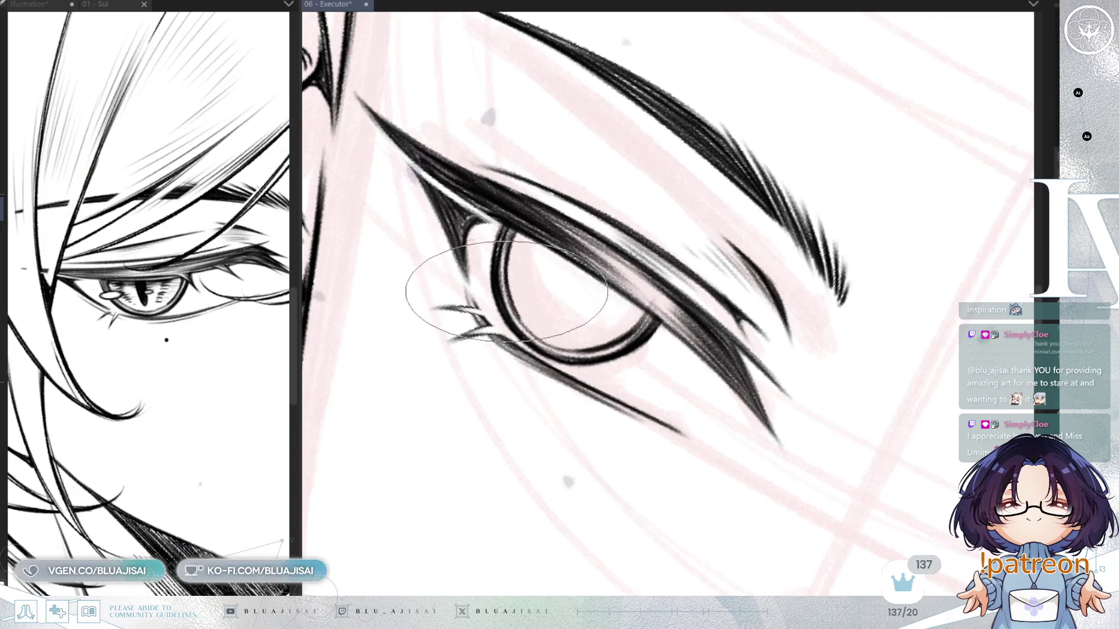
{"action": "key", "text": "minus"}
Shrink the brush and temporarily delete the iris ring to compare, then restore it
{"action": "key", "text": "e"}
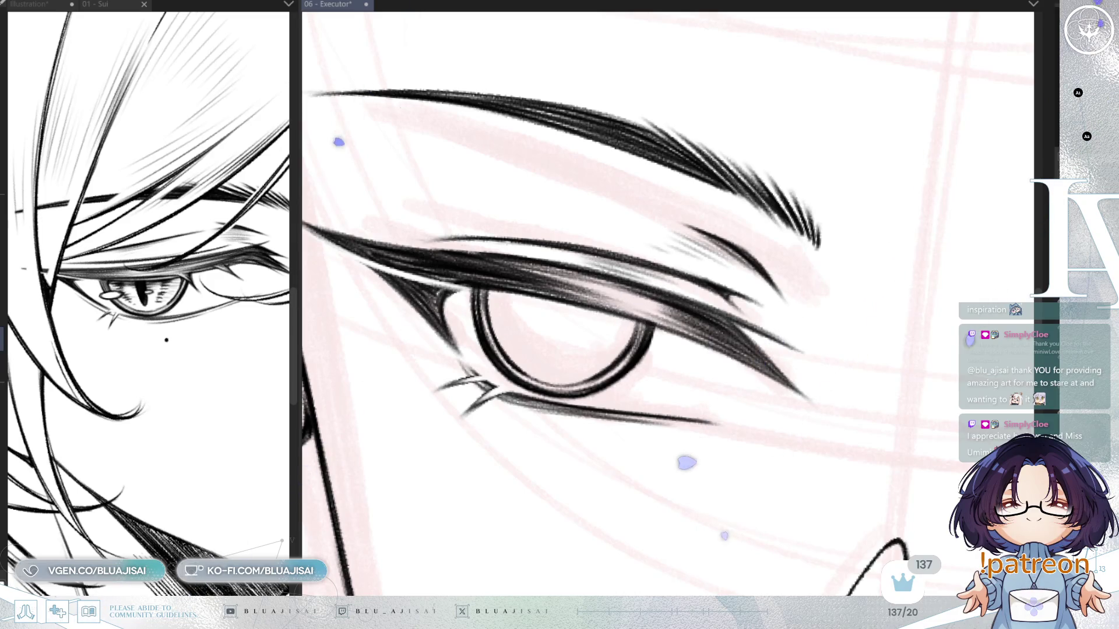
{"action": "key", "text": "Delete"}
{"action": "key", "text": "ctrl+z"}
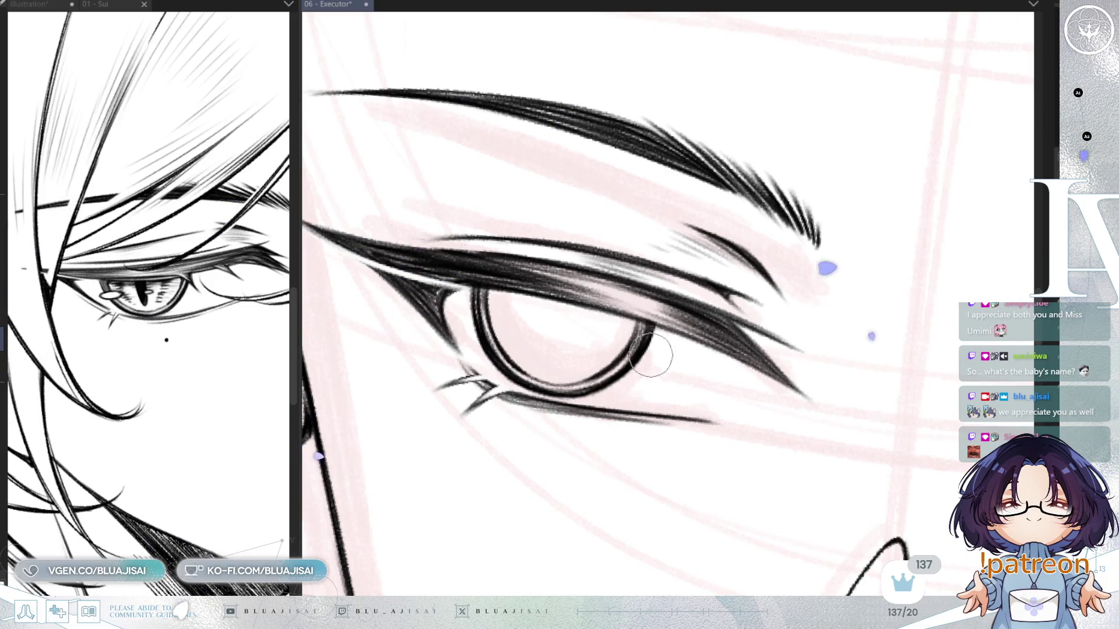
Start a free transform on the iris, skewing its bottom and narrowing its right side
{"action": "key", "text": "e"}
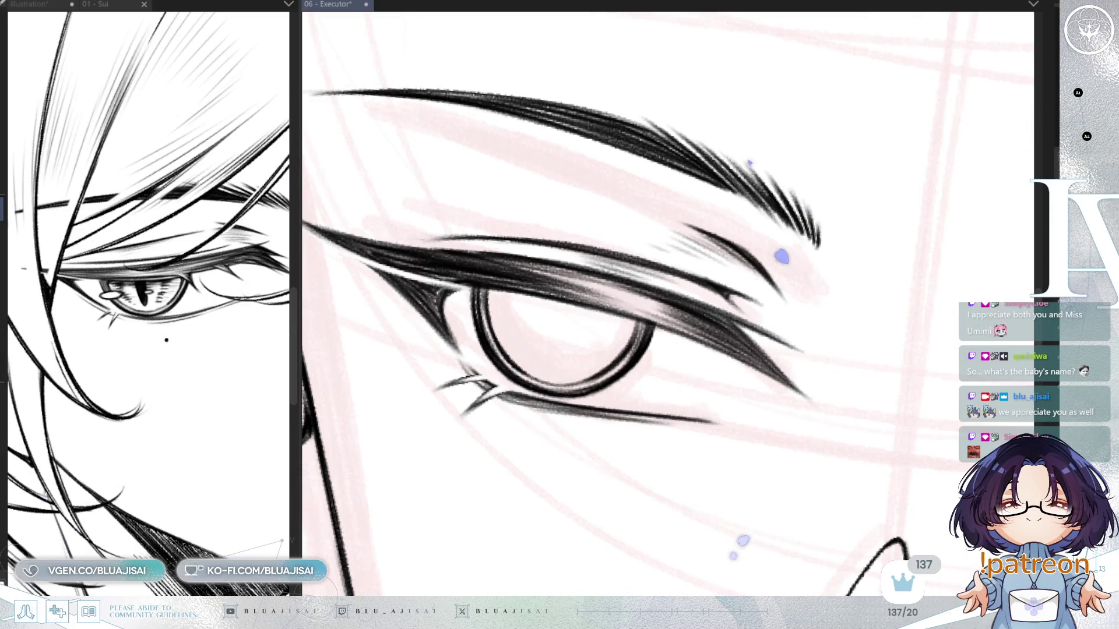
{"action": "left_click_drag", "start_coordinate": [599, 379], "coordinate": [606, 384]}
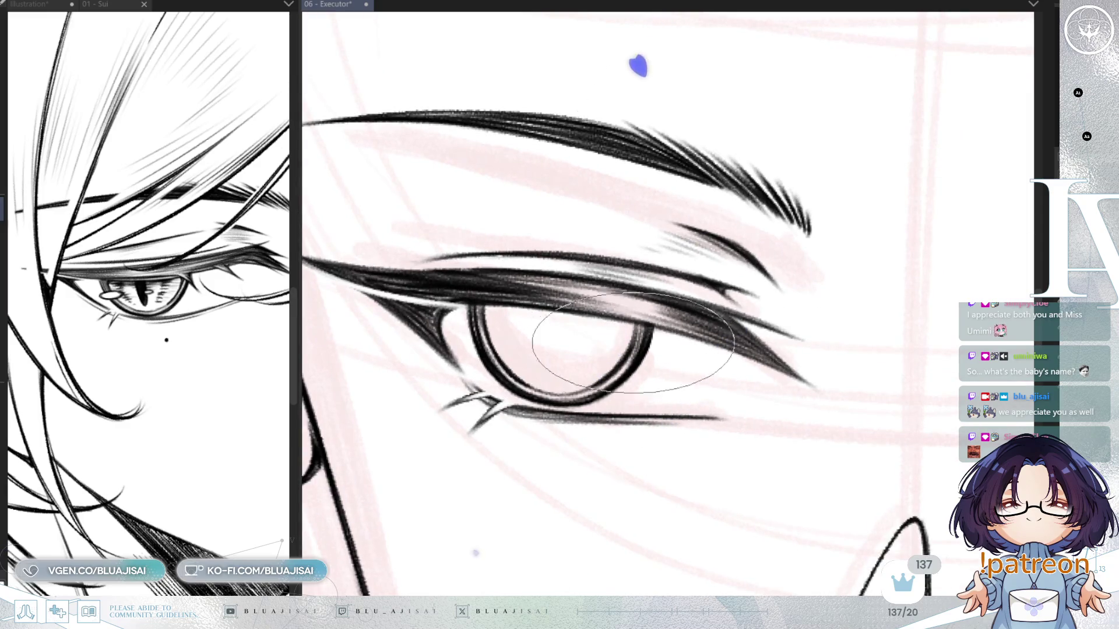
{"action": "key", "text": "ctrl+t"}
{"action": "left_click_drag", "start_coordinate": [558, 414], "coordinate": [563, 415]}
{"action": "left_click_drag", "start_coordinate": [658, 350], "coordinate": [654, 352]}
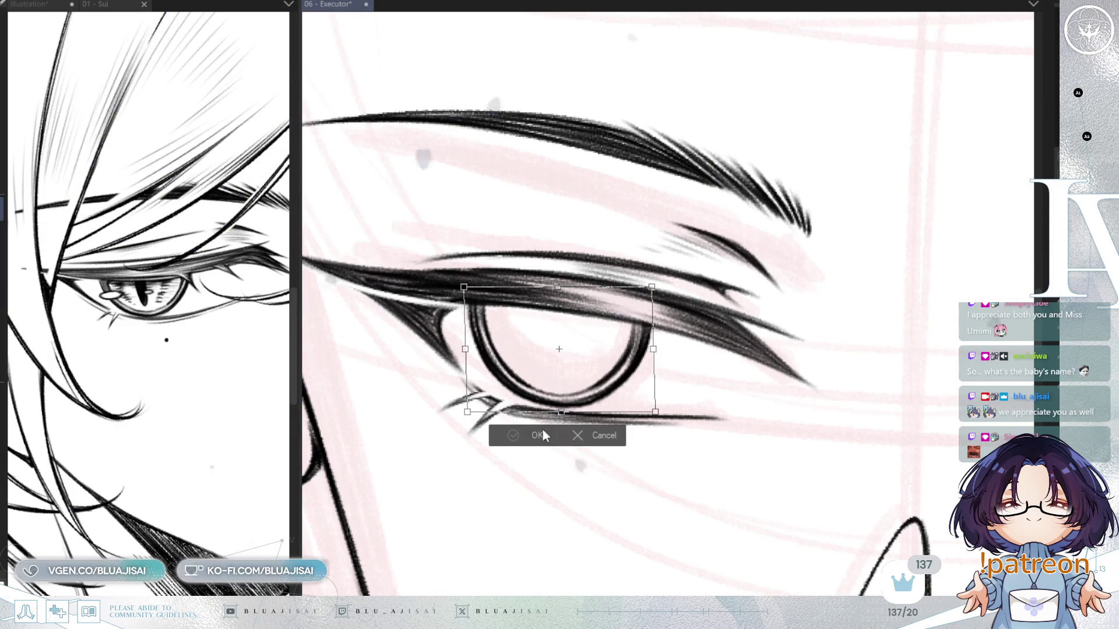
Apply the iris transform and draw a thin vertical slit pupil inside the iris
{"action": "left_click", "coordinate": [511, 441]}
{"action": "scroll", "coordinate": [525, 379], "scroll_direction": "down", "scroll_amount": 3}
{"action": "scroll", "coordinate": [623, 371], "scroll_direction": "up", "scroll_amount": 4}
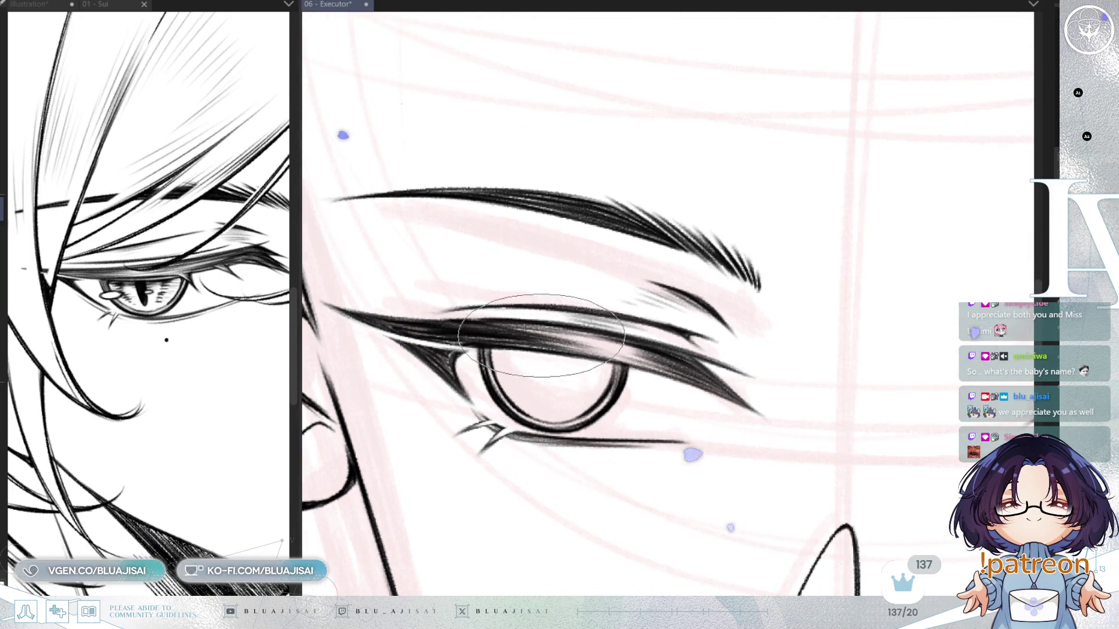
{"action": "left_click_drag", "start_coordinate": [553, 345], "coordinate": [553, 402]}
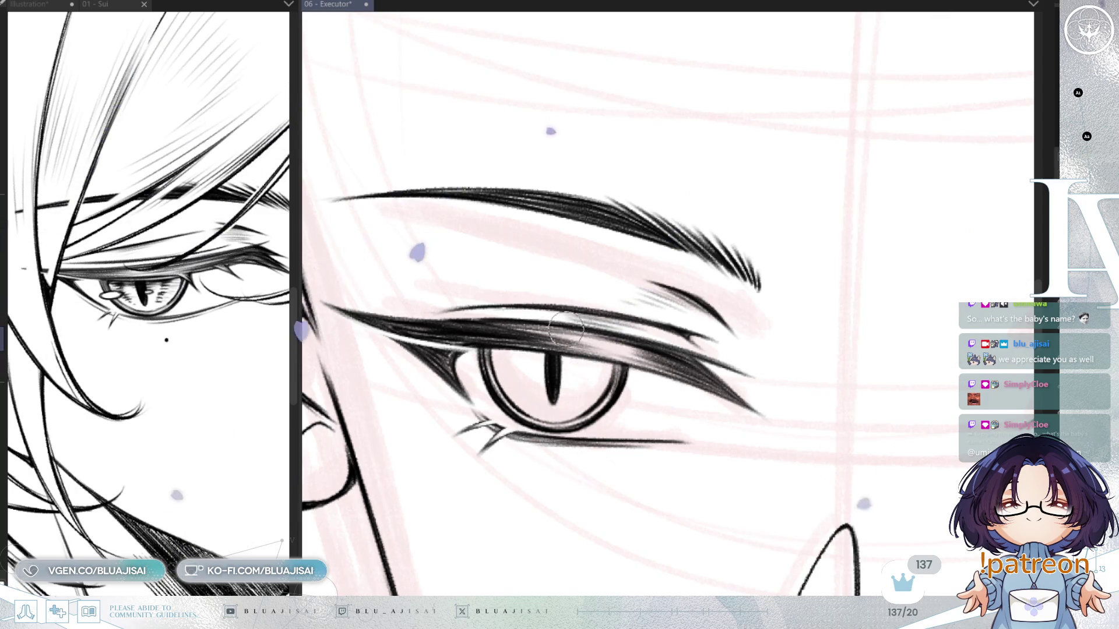
{"action": "mouse_move", "coordinate": [624, 275]}
{"action": "left_mouse_down"}
{"action": "mouse_move", "coordinate": [685, 254]}
{"action": "mouse_move", "coordinate": [706, 325]}
{"action": "mouse_move", "coordinate": [692, 345]}
{"action": "left_mouse_up"}
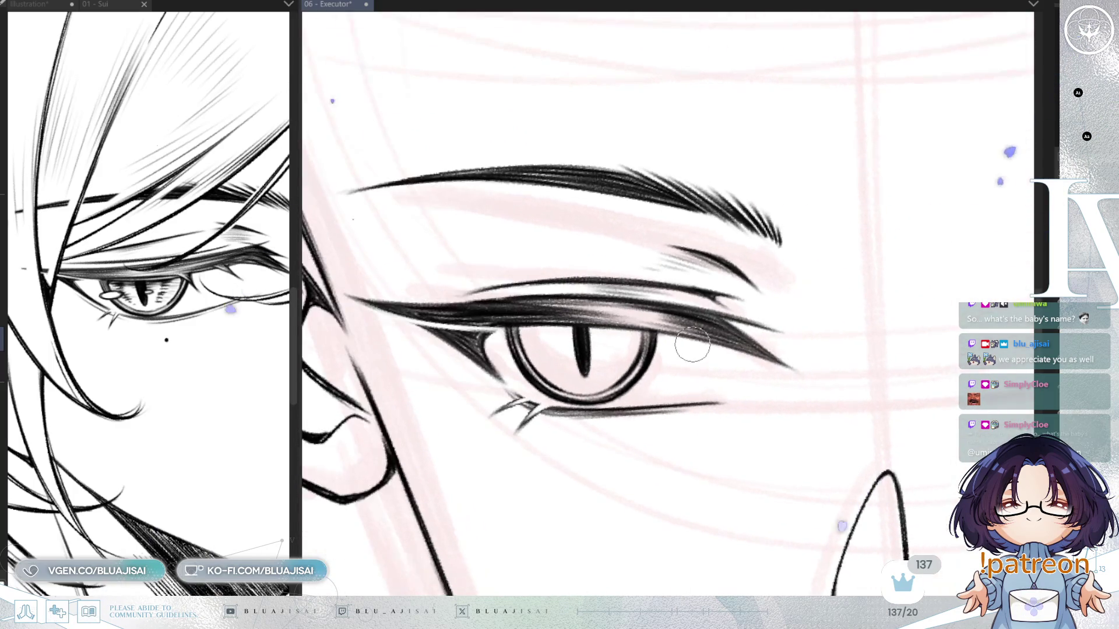
{"action": "left_click_drag", "start_coordinate": [624, 291], "coordinate": [588, 319]}
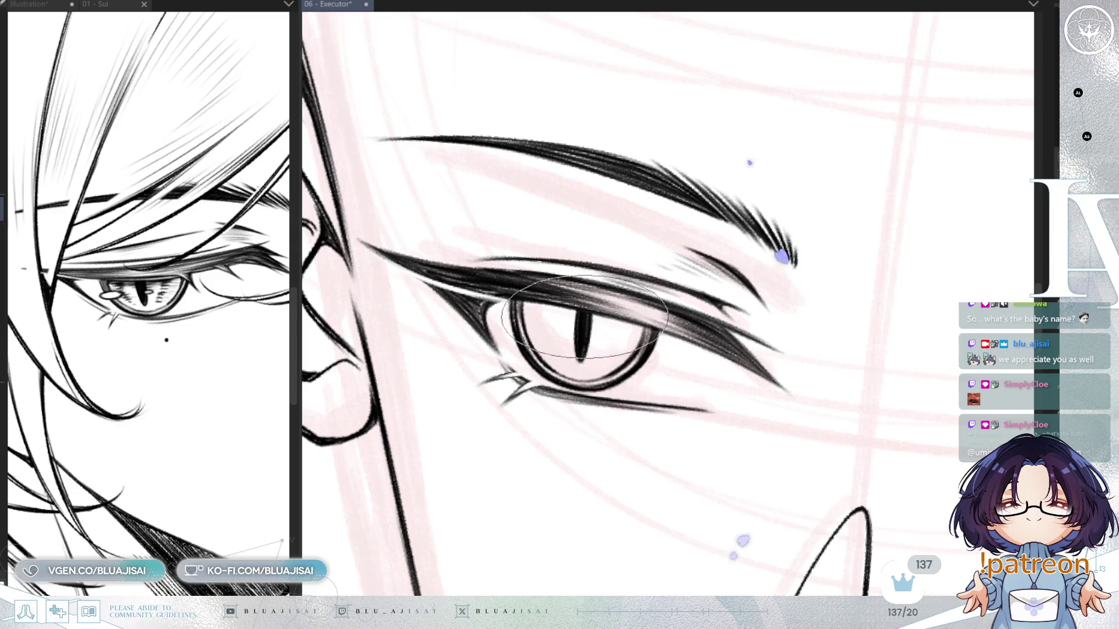
{"action": "mouse_move", "coordinate": [643, 464]}
{"action": "left_mouse_down"}
{"action": "mouse_move", "coordinate": [559, 579]}
{"action": "mouse_move", "coordinate": [641, 58]}
{"action": "left_mouse_up"}
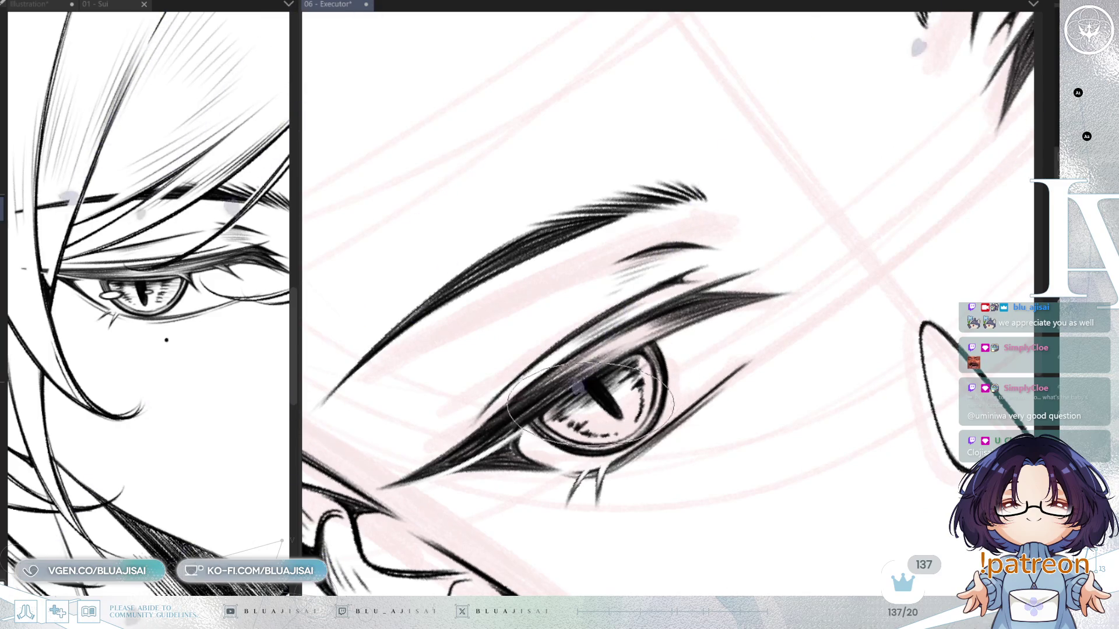
Zoom out, pan and rotate the view to inspect the face, mouth and neck
{"action": "scroll", "coordinate": [638, 366], "scroll_direction": "down", "scroll_amount": 3}
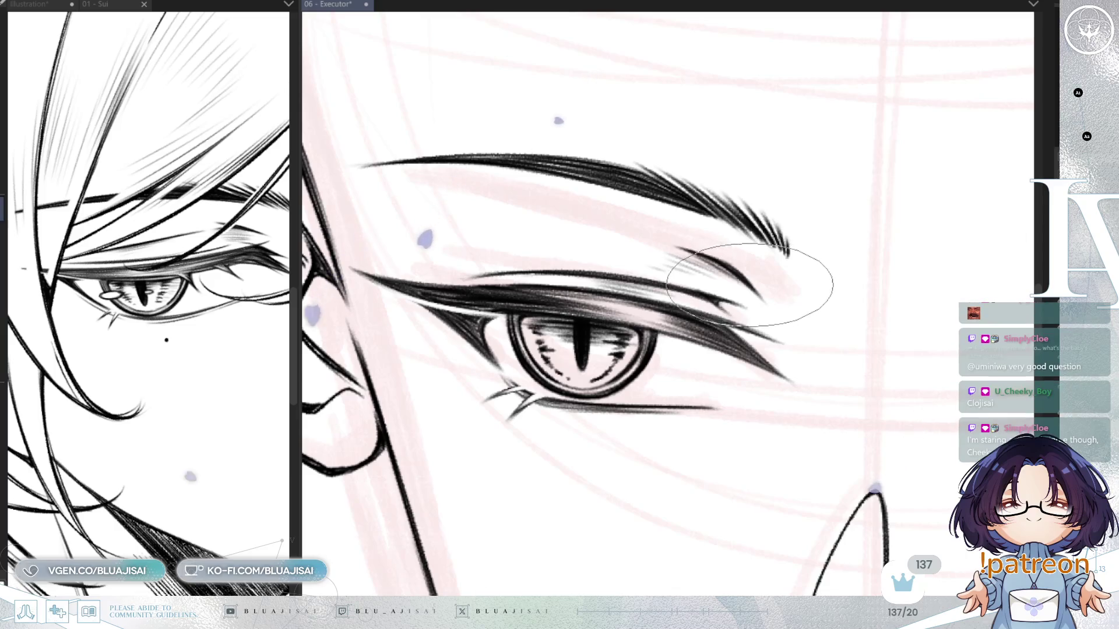
{"action": "scroll", "coordinate": [741, 287], "scroll_direction": "down", "scroll_amount": 2}
{"action": "scroll", "coordinate": [739, 289], "scroll_direction": "down", "scroll_amount": 2}
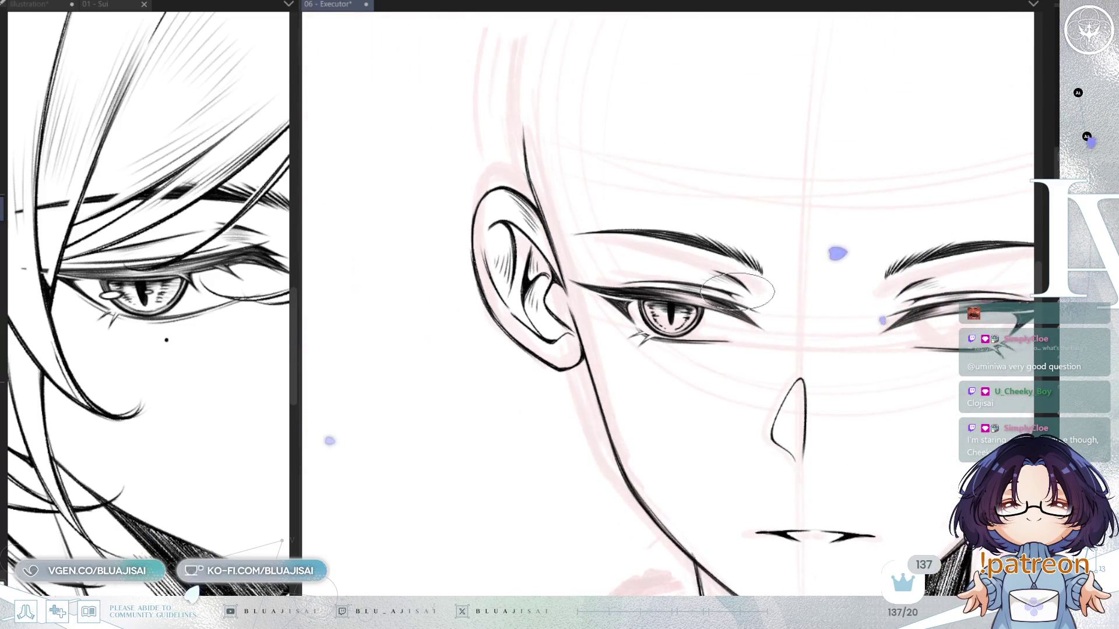
{"action": "left_click_drag", "start_coordinate": [750, 282], "coordinate": [717, 236]}
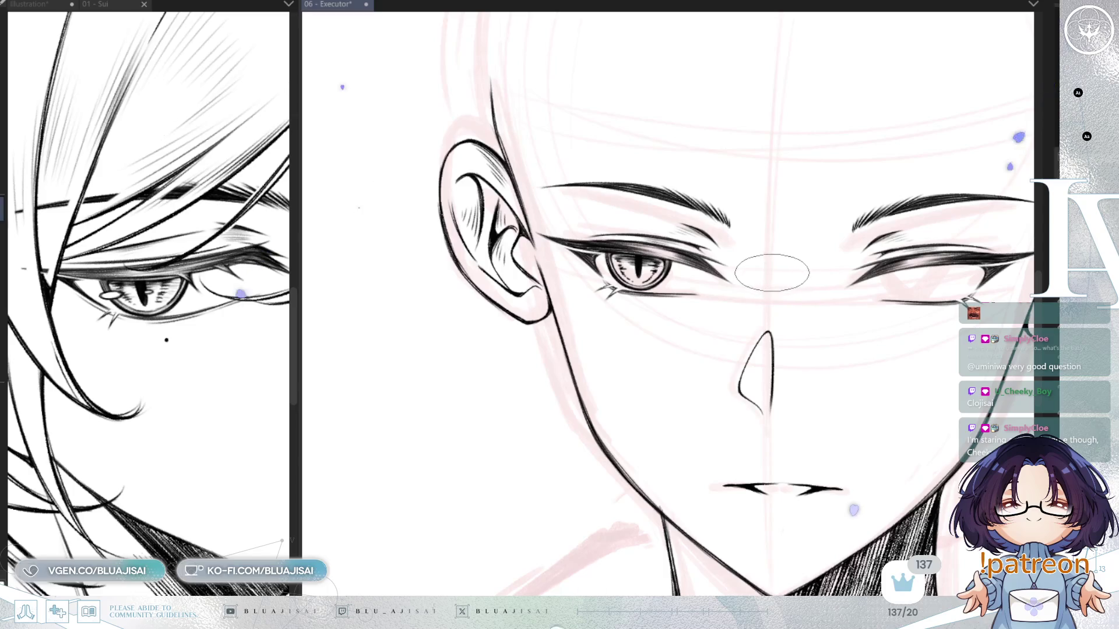
{"action": "key", "text": "asciicircum"}
{"action": "left_click_drag", "start_coordinate": [786, 298], "coordinate": [763, 318]}
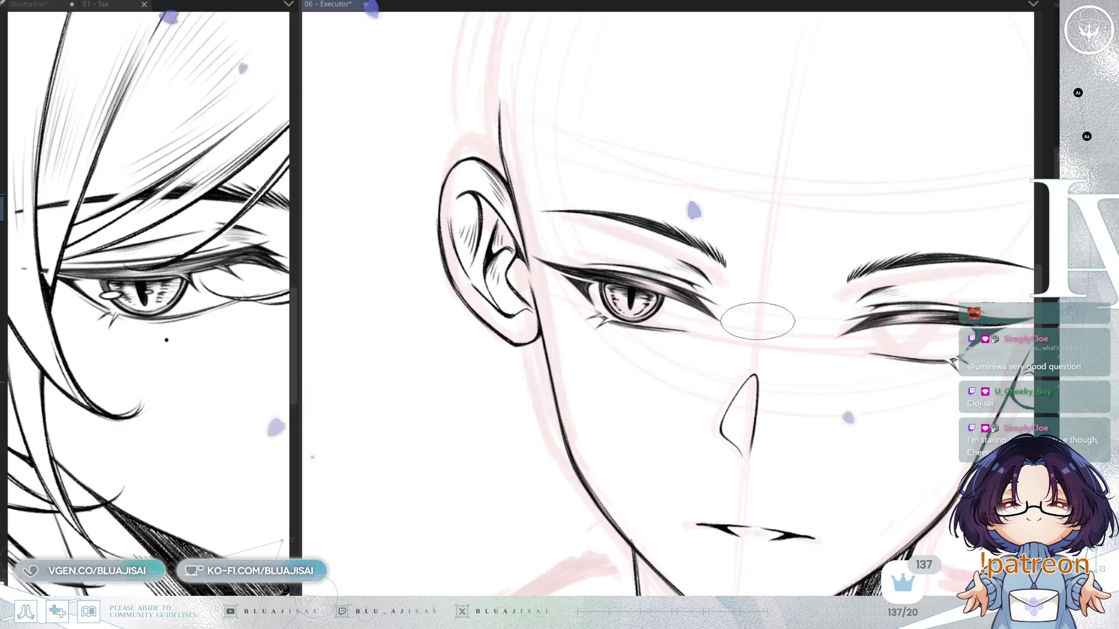
{"action": "key", "text": "minus"}
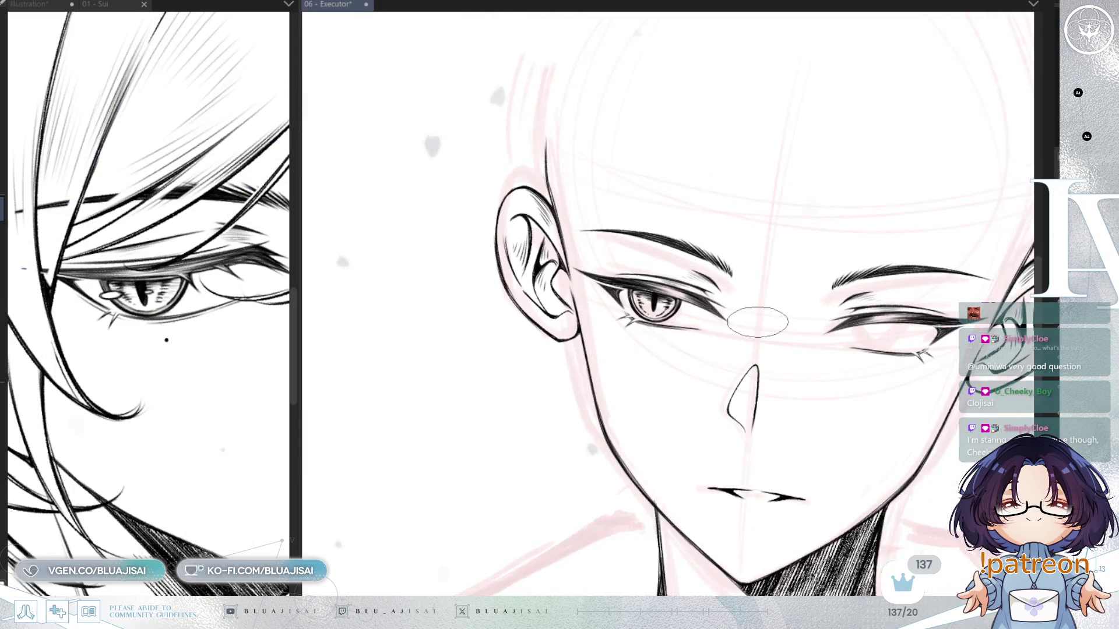
{"action": "scroll", "coordinate": [757, 322], "scroll_direction": "up", "scroll_amount": 3}
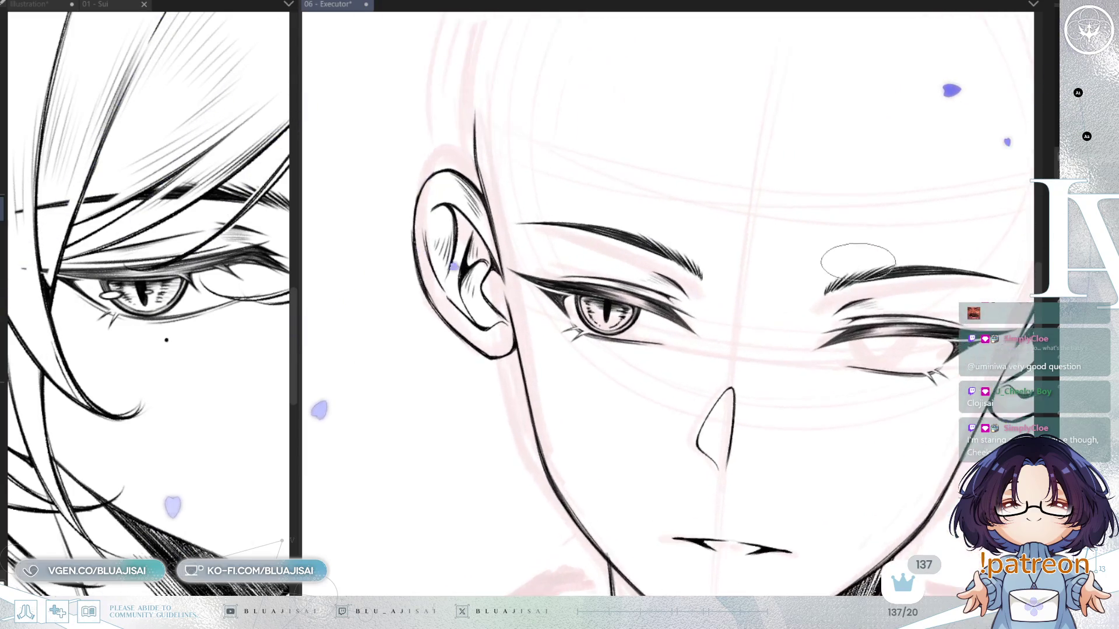
{"action": "scroll", "coordinate": [600, 349], "scroll_direction": "up", "scroll_amount": 5}
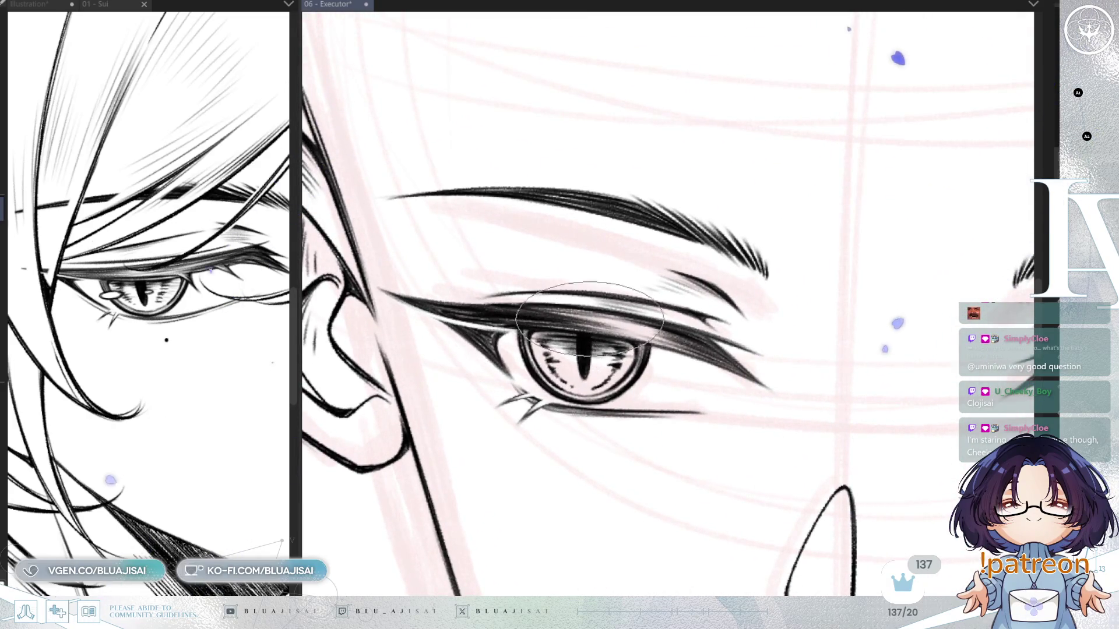
{"action": "scroll", "coordinate": [661, 257], "scroll_direction": "down", "scroll_amount": 1}
Paste a copy of the left eye's slit-pupil iris inside a transform box
{"action": "mouse_move", "coordinate": [661, 257]}
{"action": "left_mouse_down"}
{"action": "mouse_move", "coordinate": [731, 332]}
{"action": "mouse_move", "coordinate": [952, 242]}
{"action": "left_mouse_up"}
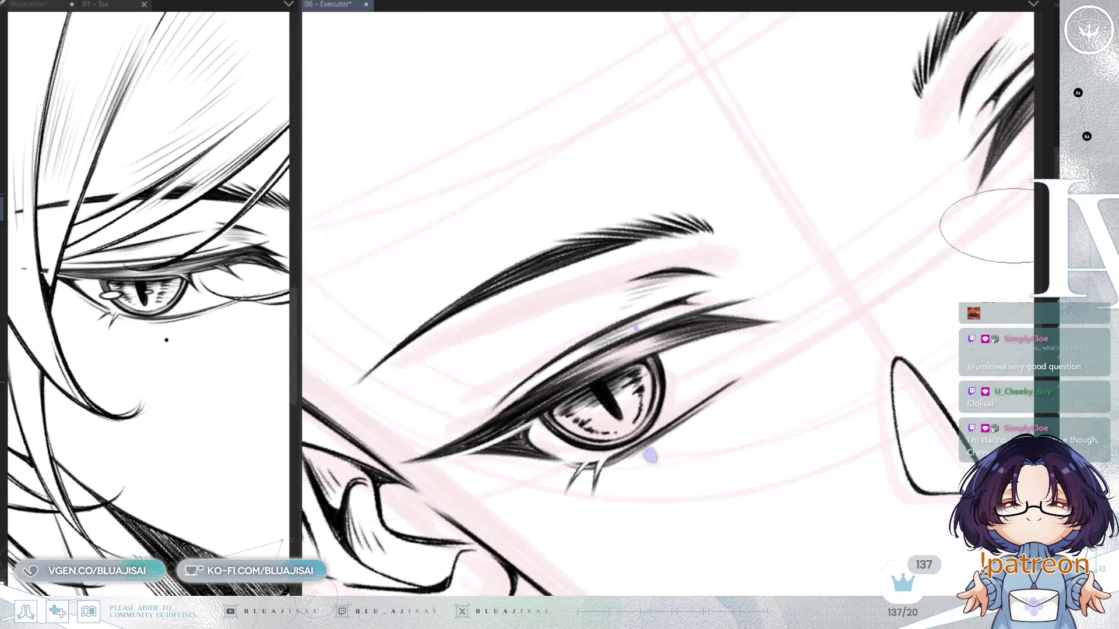
{"action": "left_click_drag", "start_coordinate": [874, 274], "coordinate": [546, 428]}
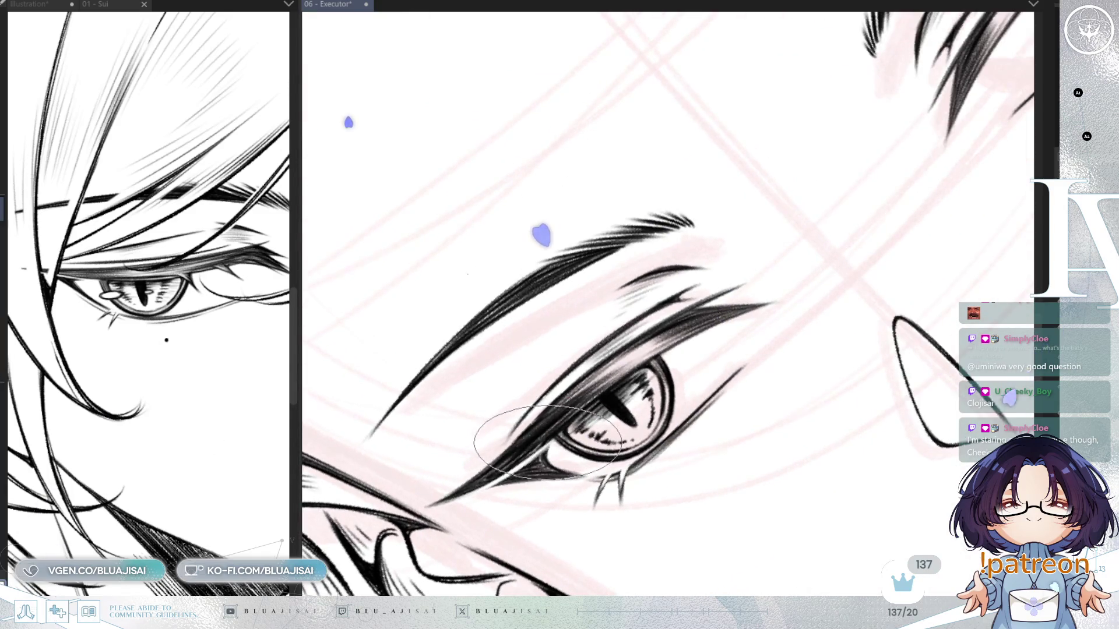
{"action": "key", "text": "asciicircum"}
{"action": "key", "text": "asciicircum"}
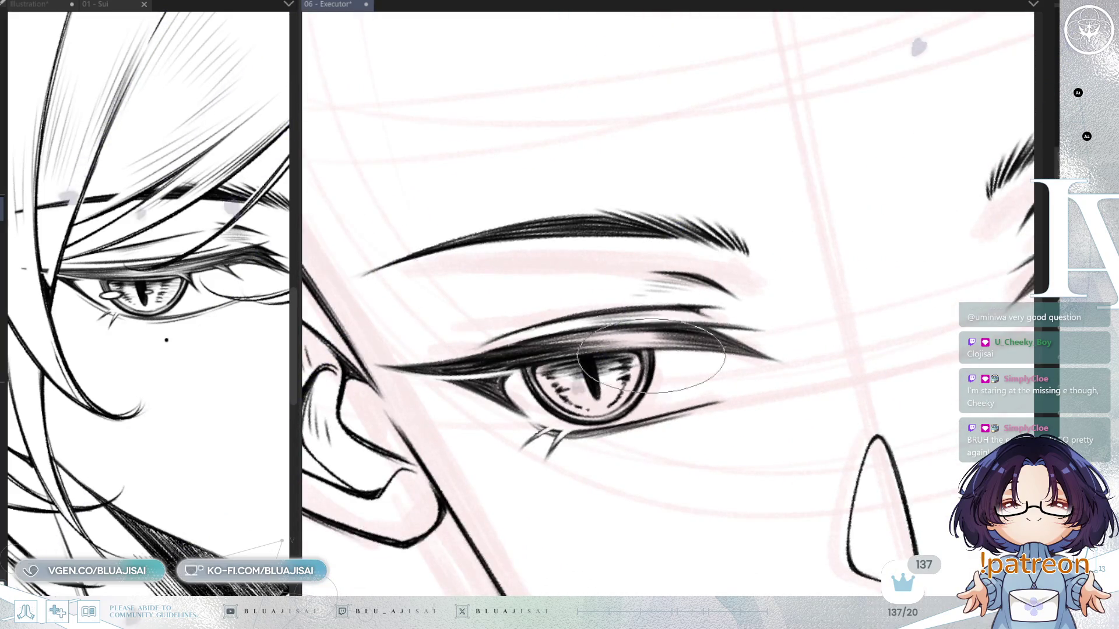
{"action": "mouse_move", "coordinate": [618, 408]}
{"action": "left_mouse_down"}
{"action": "mouse_move", "coordinate": [783, 392]}
{"action": "mouse_move", "coordinate": [847, 479]}
{"action": "mouse_move", "coordinate": [862, 474]}
{"action": "mouse_move", "coordinate": [849, 474]}
{"action": "mouse_move", "coordinate": [836, 429]}
{"action": "mouse_move", "coordinate": [761, 468]}
{"action": "mouse_move", "coordinate": [780, 460]}
{"action": "left_mouse_up"}
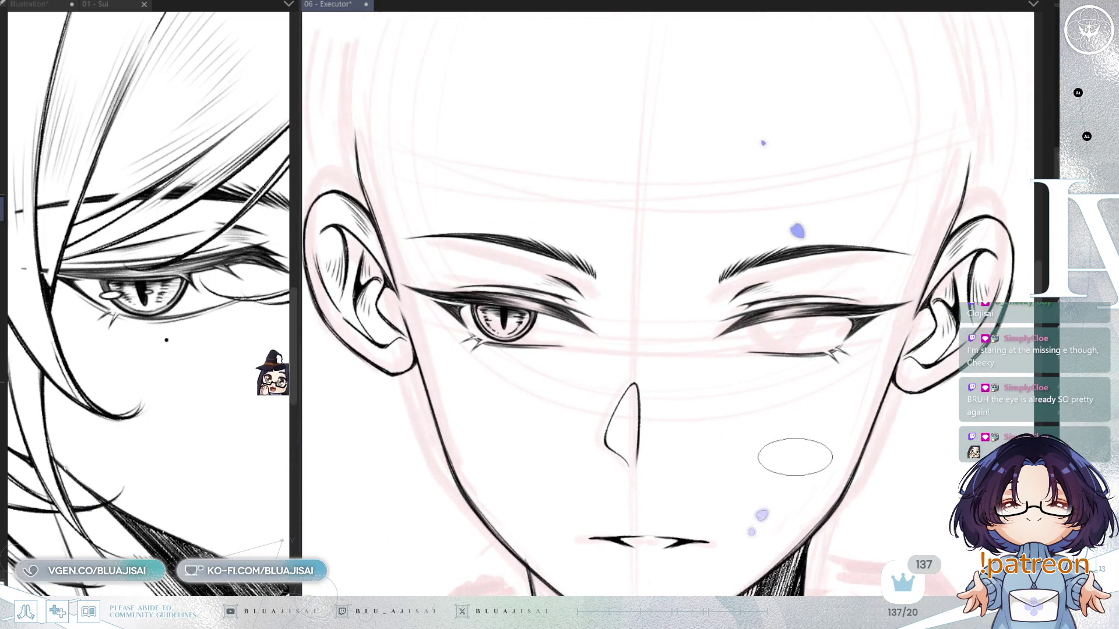
{"action": "key", "text": "ctrl+t"}
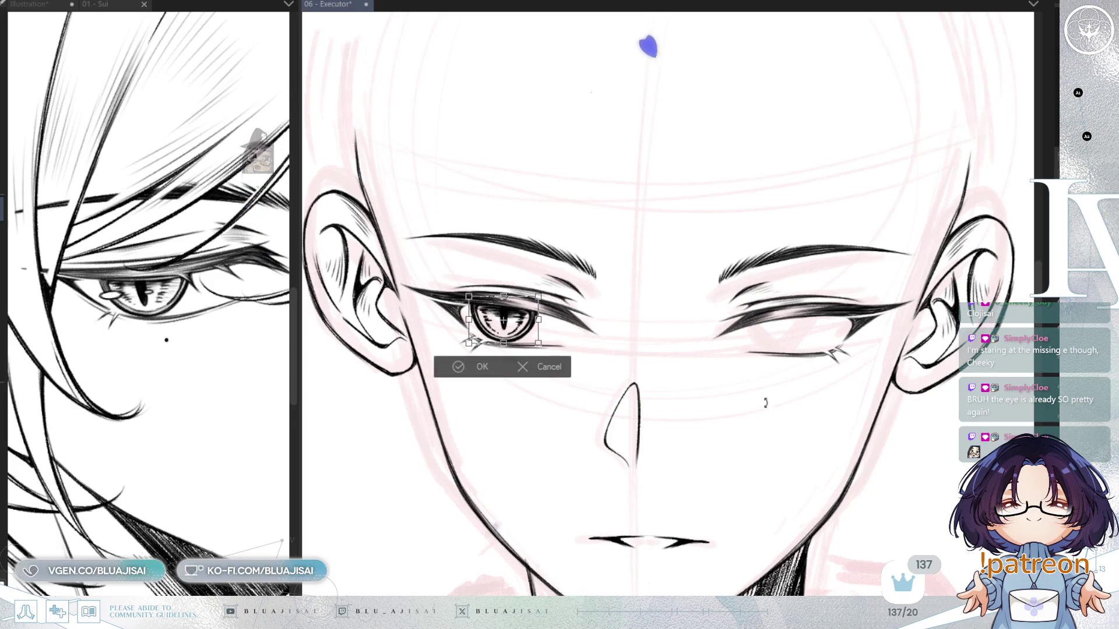
Move the copied iris into the empty right eye, nudge it right, and commit
{"action": "left_click_drag", "start_coordinate": [777, 341], "coordinate": [792, 345]}
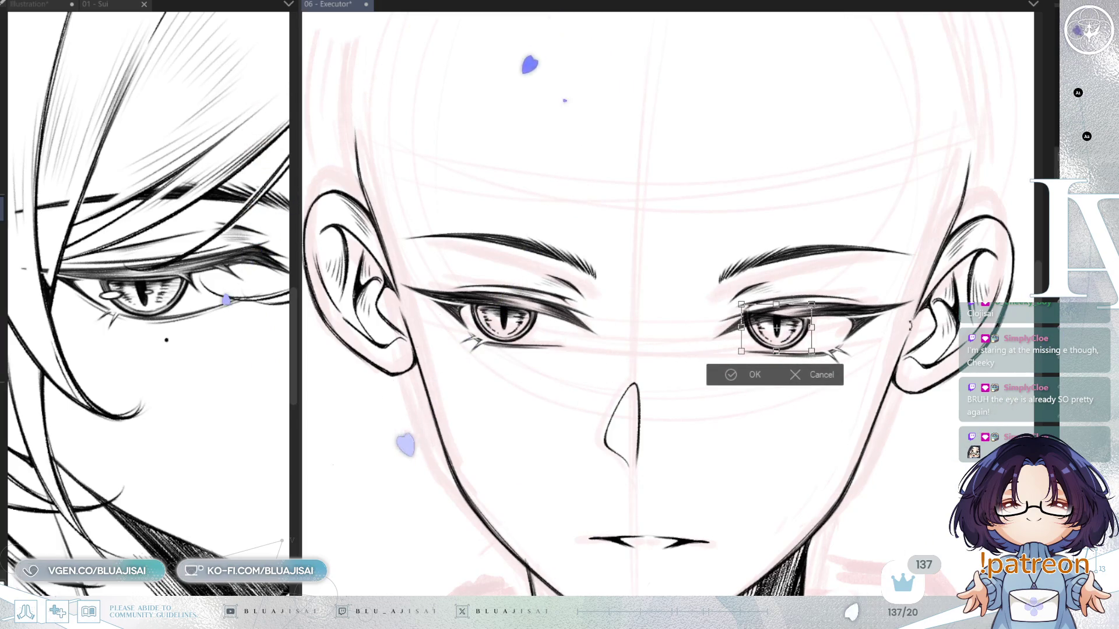
{"action": "scroll", "coordinate": [797, 349], "scroll_direction": "up", "scroll_amount": 3}
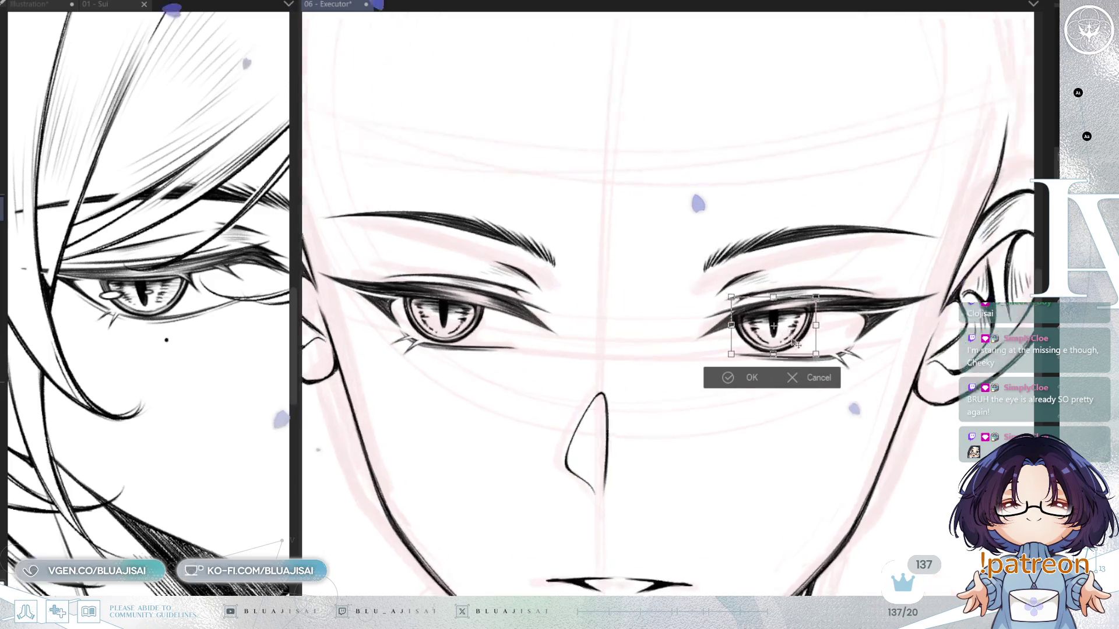
{"action": "left_click_drag", "start_coordinate": [801, 346], "coordinate": [840, 335]}
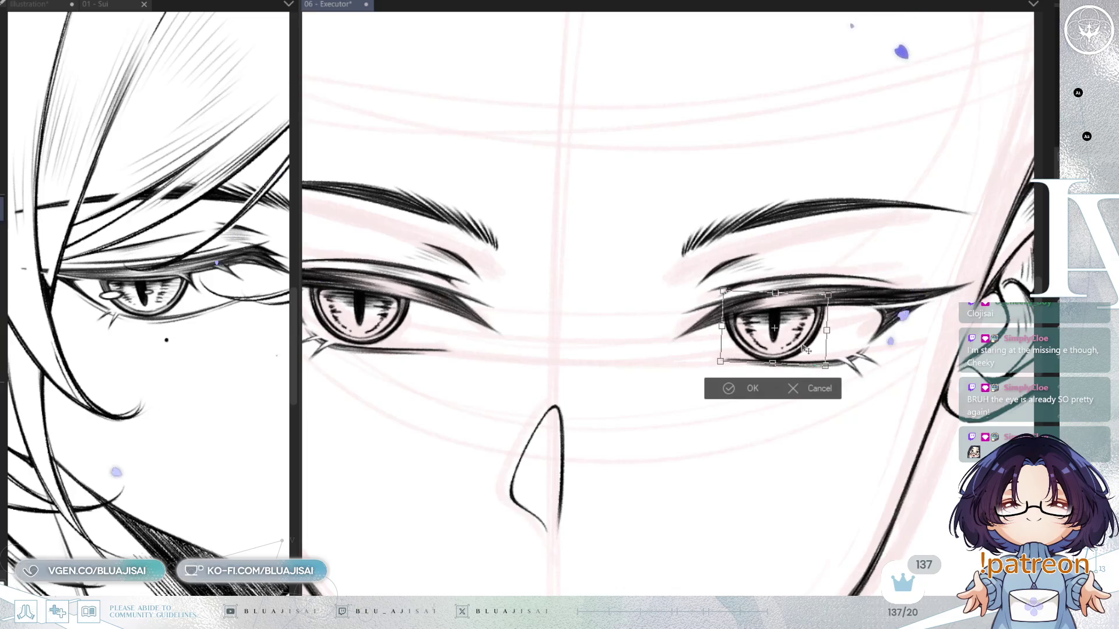
{"action": "scroll", "coordinate": [806, 355], "scroll_direction": "down", "scroll_amount": 3}
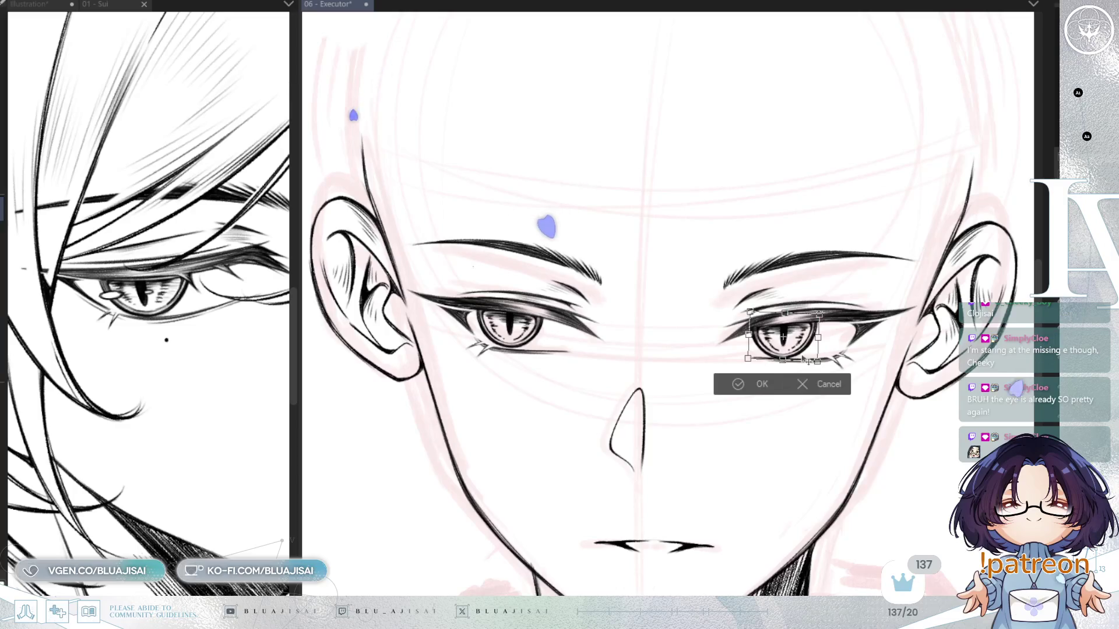
{"action": "scroll", "coordinate": [806, 360], "scroll_direction": "up", "scroll_amount": 3}
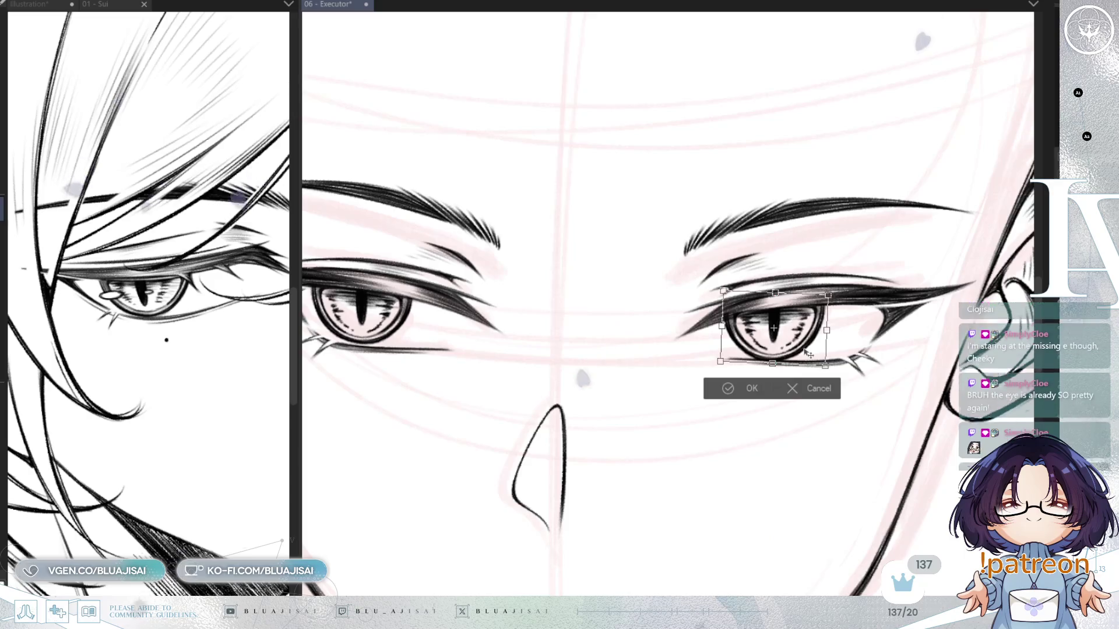
{"action": "left_click", "coordinate": [751, 386]}
Switch to a larger flattened brush tip and rotate and zoom to compare both eyes
{"action": "key", "text": "minus"}
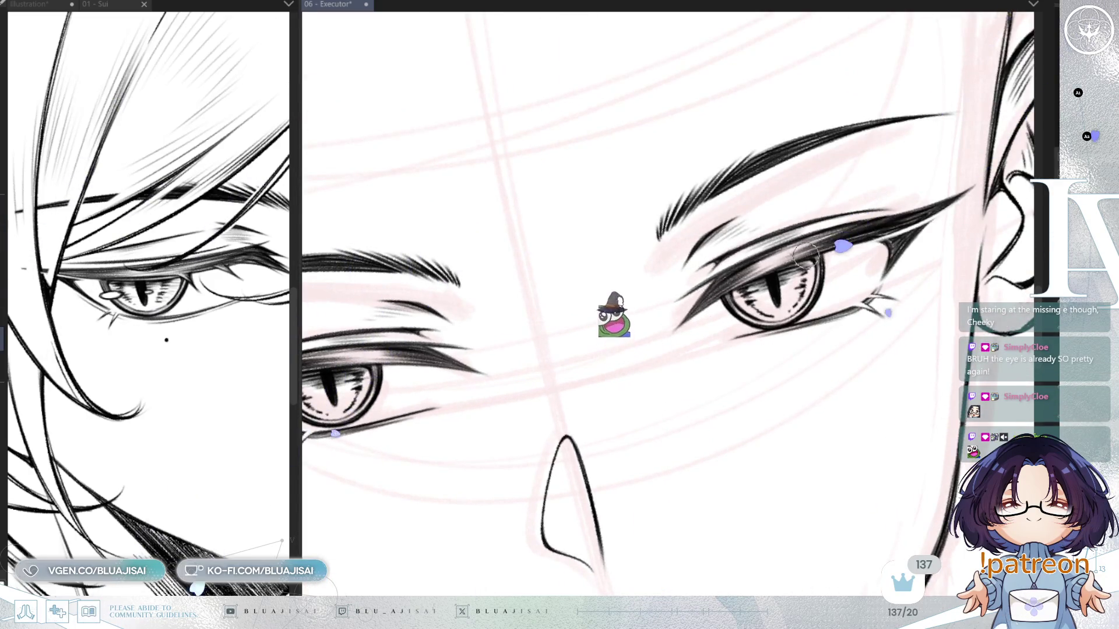
{"action": "key", "text": "e"}
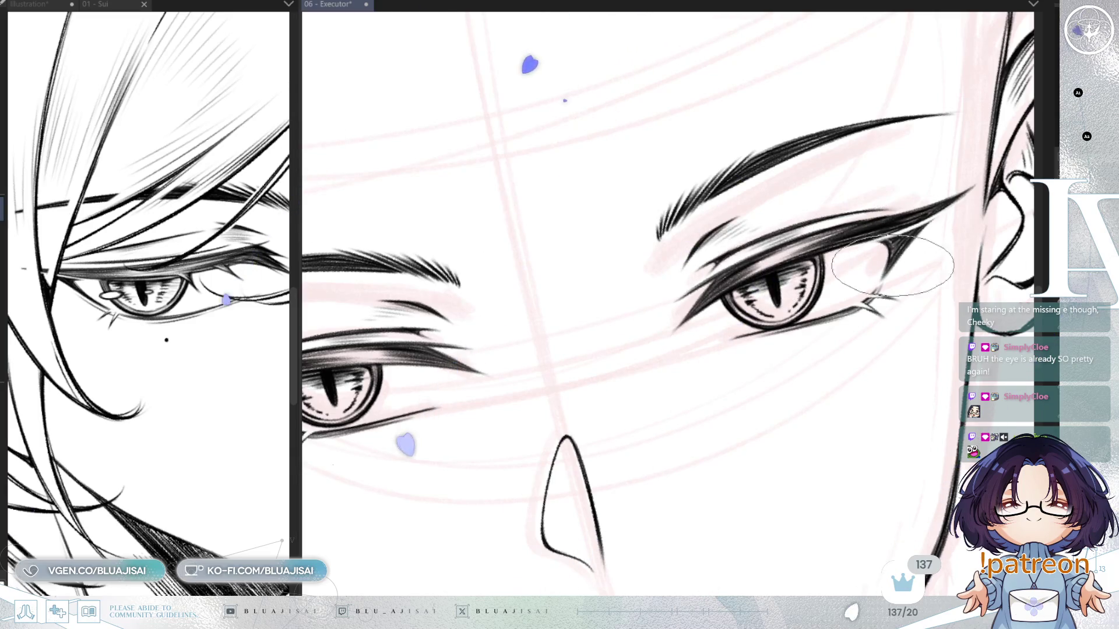
{"action": "key", "text": "asciicircum"}
{"action": "scroll", "coordinate": [836, 332], "scroll_direction": "down", "scroll_amount": 1}
{"action": "key", "text": "minus"}
{"action": "scroll", "coordinate": [833, 332], "scroll_direction": "up", "scroll_amount": 3}
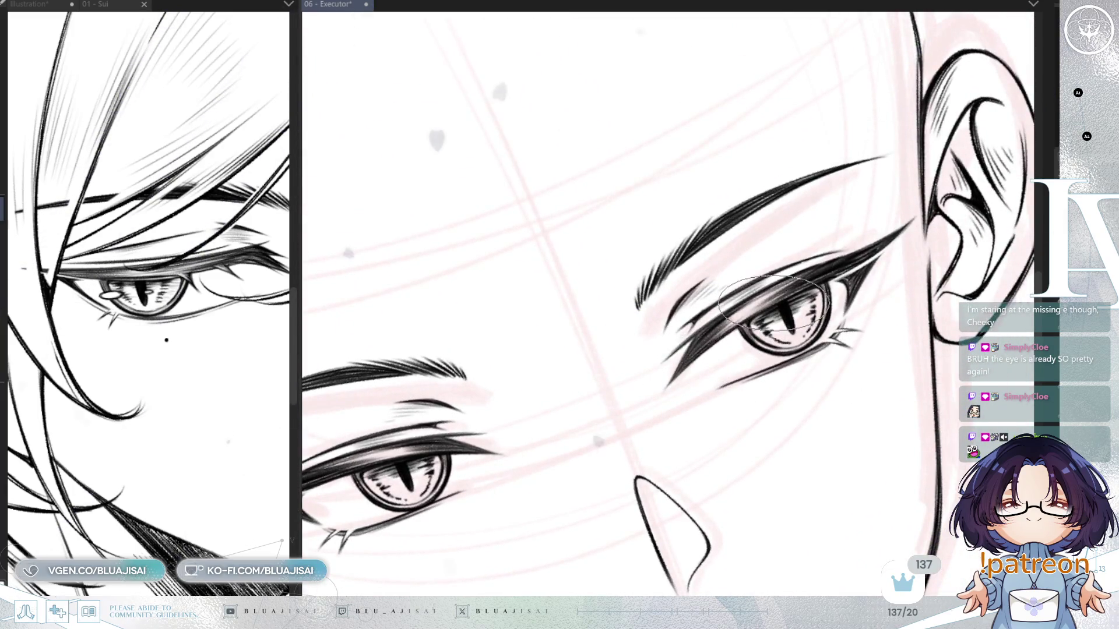
{"action": "key", "text": "asciicircum"}
{"action": "scroll", "coordinate": [769, 321], "scroll_direction": "down", "scroll_amount": 5}
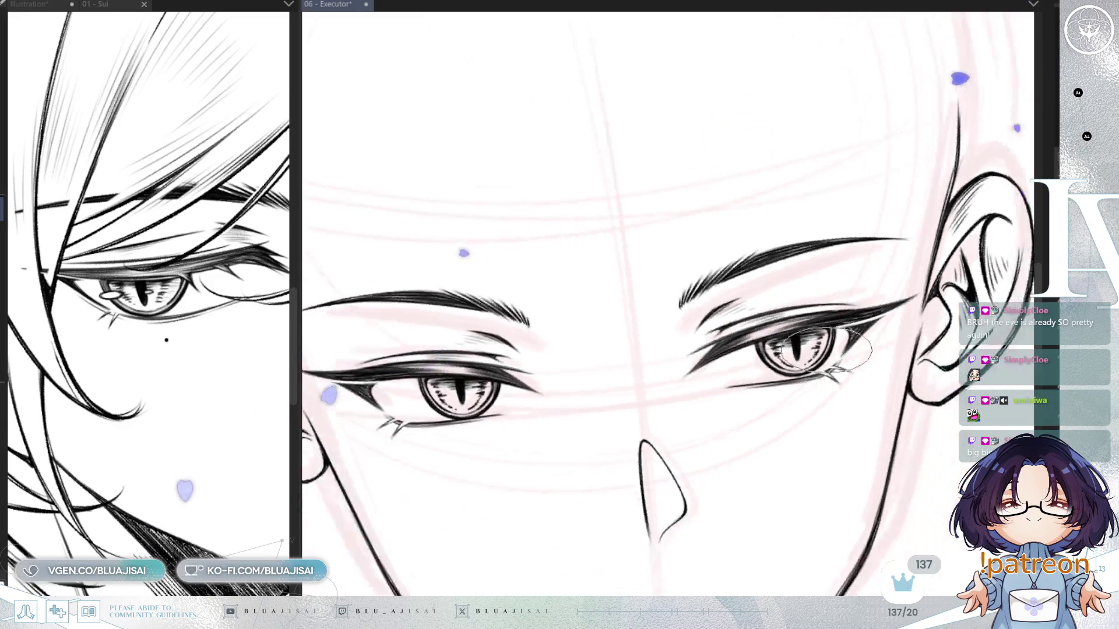
{"action": "left_click_drag", "start_coordinate": [870, 396], "coordinate": [882, 382]}
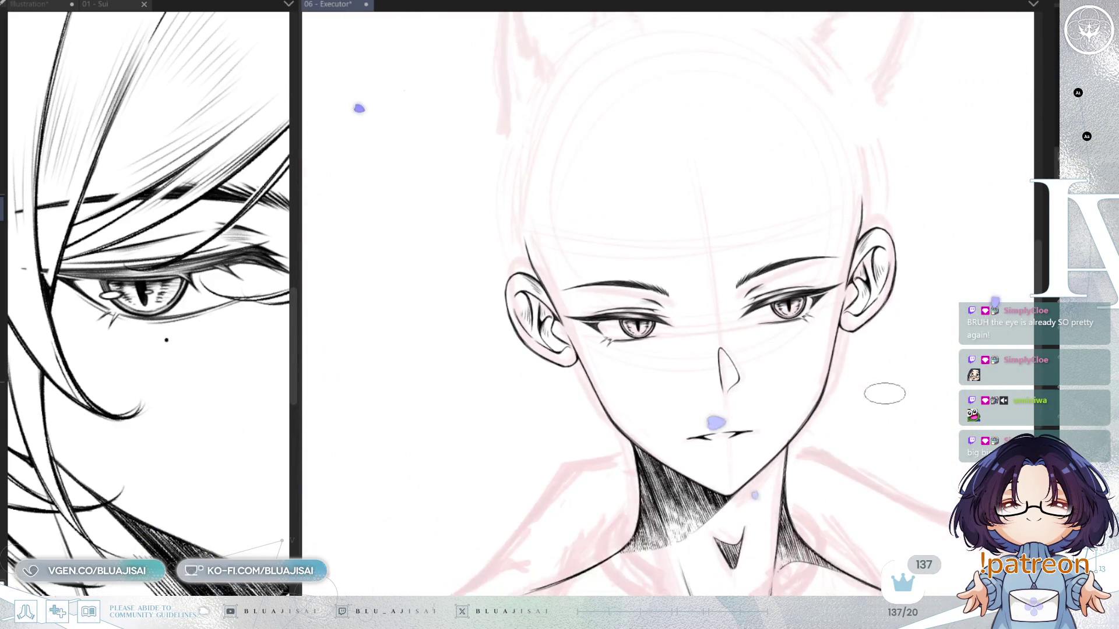
{"action": "scroll", "coordinate": [885, 379], "scroll_direction": "down", "scroll_amount": 1}
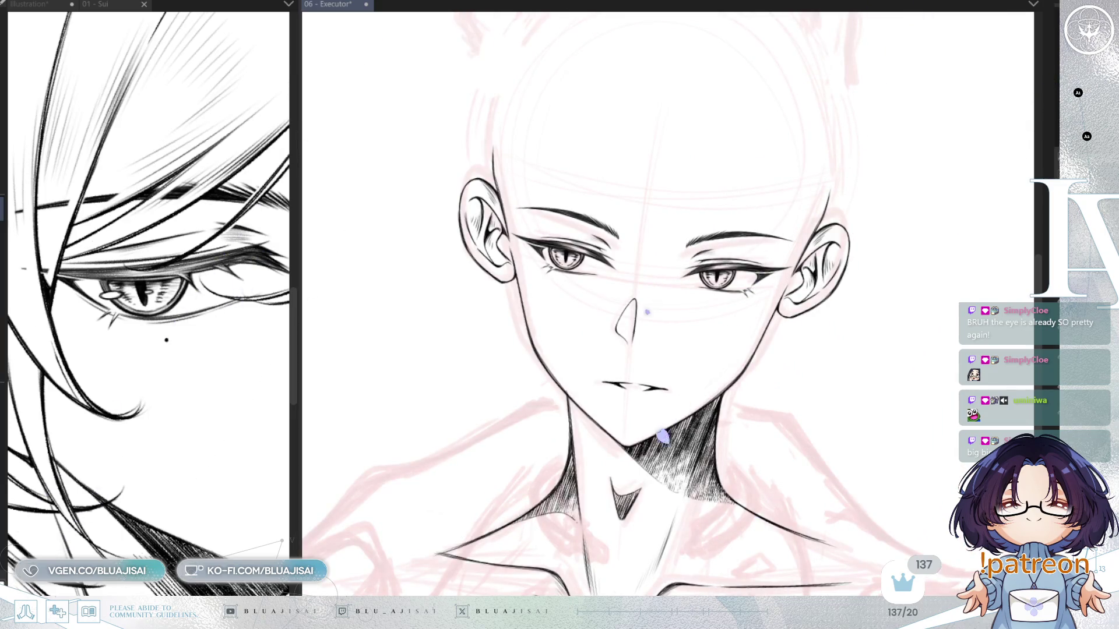
{"action": "key", "text": "asciicircum"}
{"action": "scroll", "coordinate": [926, 345], "scroll_direction": "down", "scroll_amount": 1}
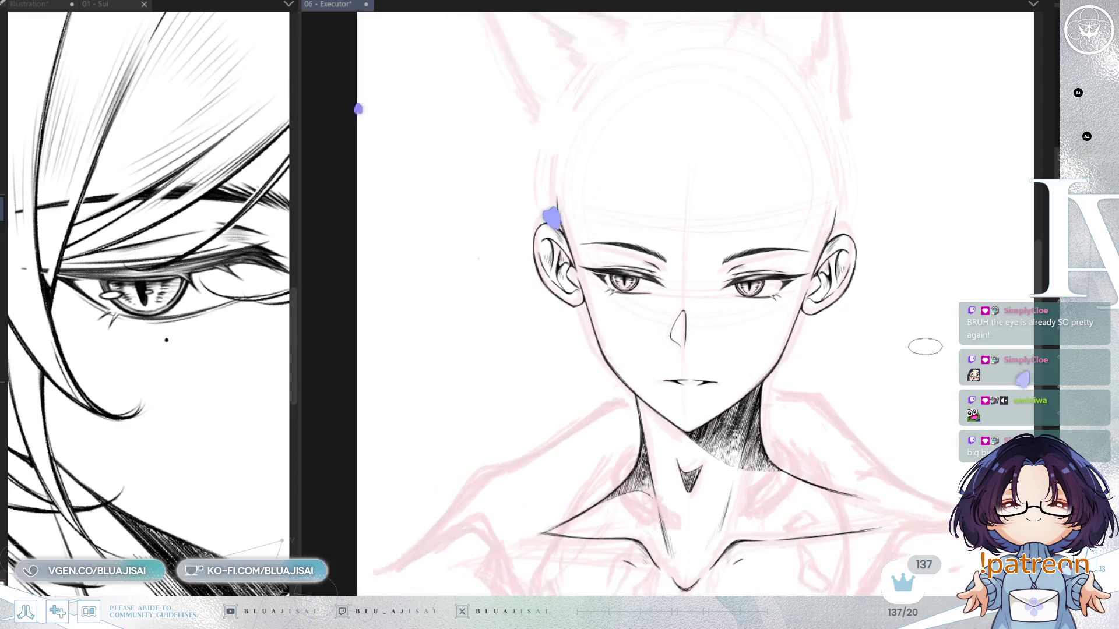
{"action": "scroll", "coordinate": [924, 350], "scroll_direction": "down", "scroll_amount": 3}
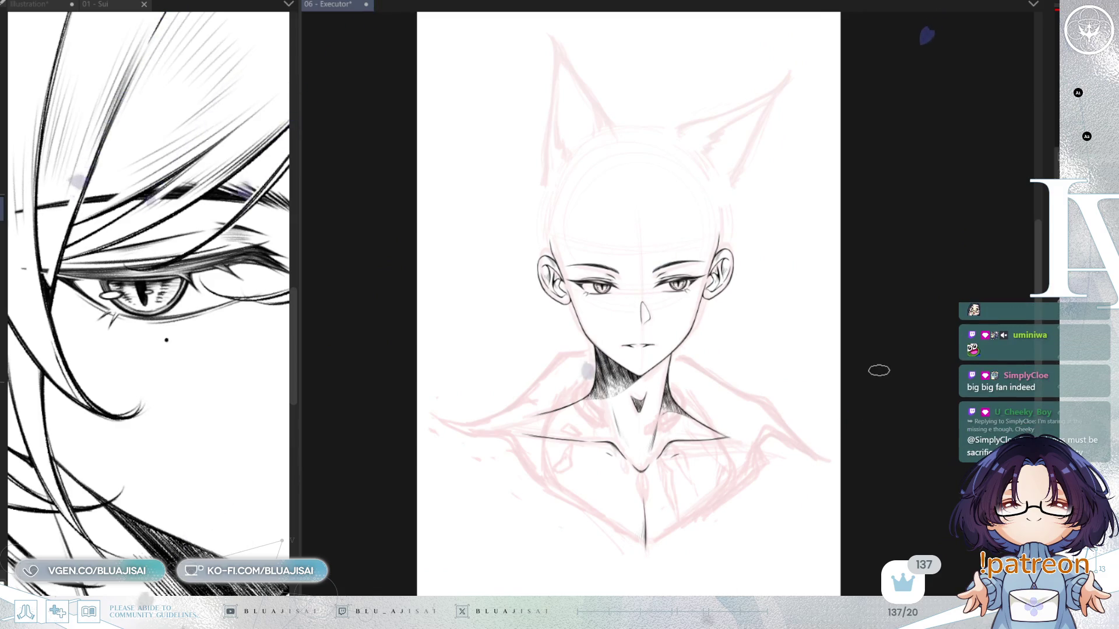
{"action": "scroll", "coordinate": [879, 371], "scroll_direction": "left", "scroll_amount": 2}
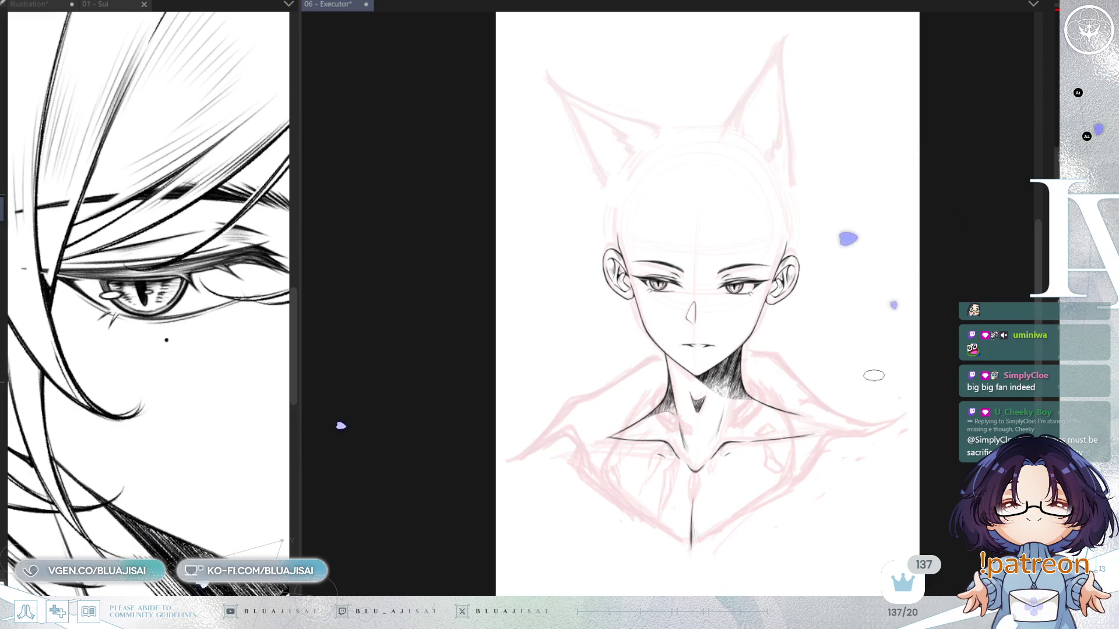
{"action": "key", "text": "h"}
{"action": "scroll", "coordinate": [873, 375], "scroll_direction": "left", "scroll_amount": 2}
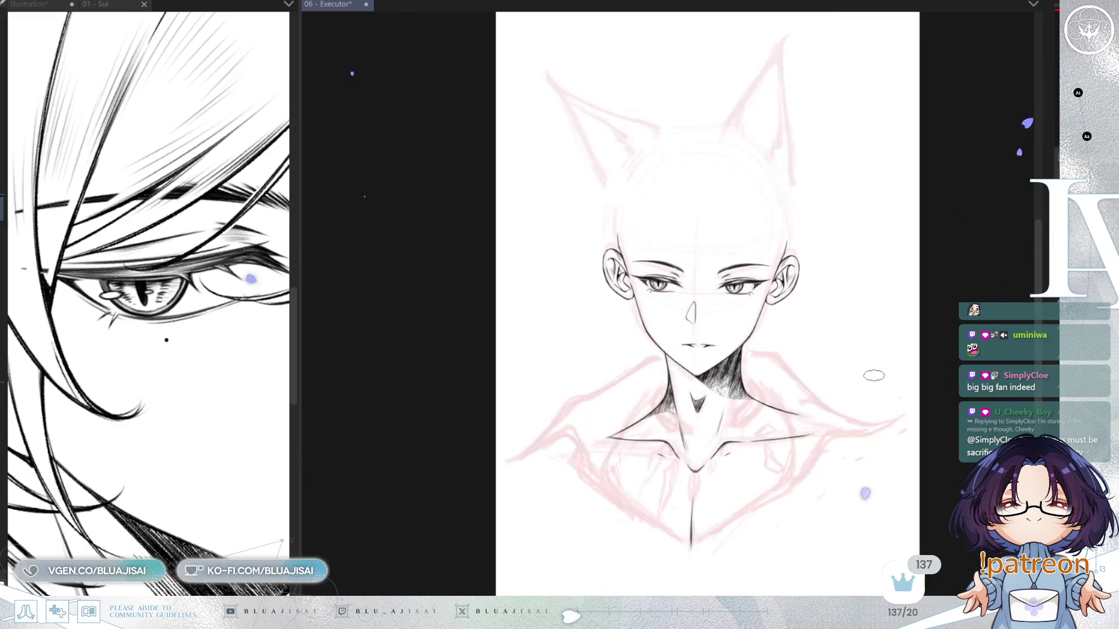
{"action": "scroll", "coordinate": [845, 379], "scroll_direction": "up", "scroll_amount": 5}
{"action": "mouse_move", "coordinate": [634, 322]}
{"action": "left_mouse_down"}
{"action": "mouse_move", "coordinate": [864, 384]}
{"action": "mouse_move", "coordinate": [922, 456]}
{"action": "left_mouse_up"}
{"action": "mouse_move", "coordinate": [647, 313]}
{"action": "left_mouse_down"}
{"action": "mouse_move", "coordinate": [794, 275]}
{"action": "mouse_move", "coordinate": [702, 372]}
{"action": "mouse_move", "coordinate": [660, 338]}
{"action": "left_mouse_up"}
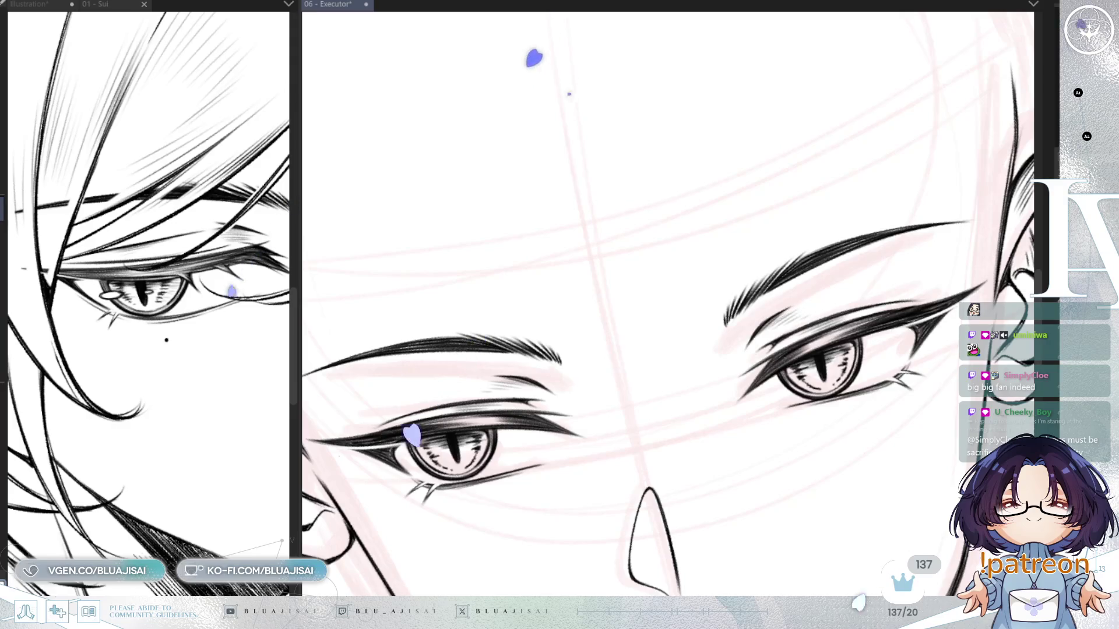
{"action": "scroll", "coordinate": [777, 376], "scroll_direction": "up", "scroll_amount": 1}
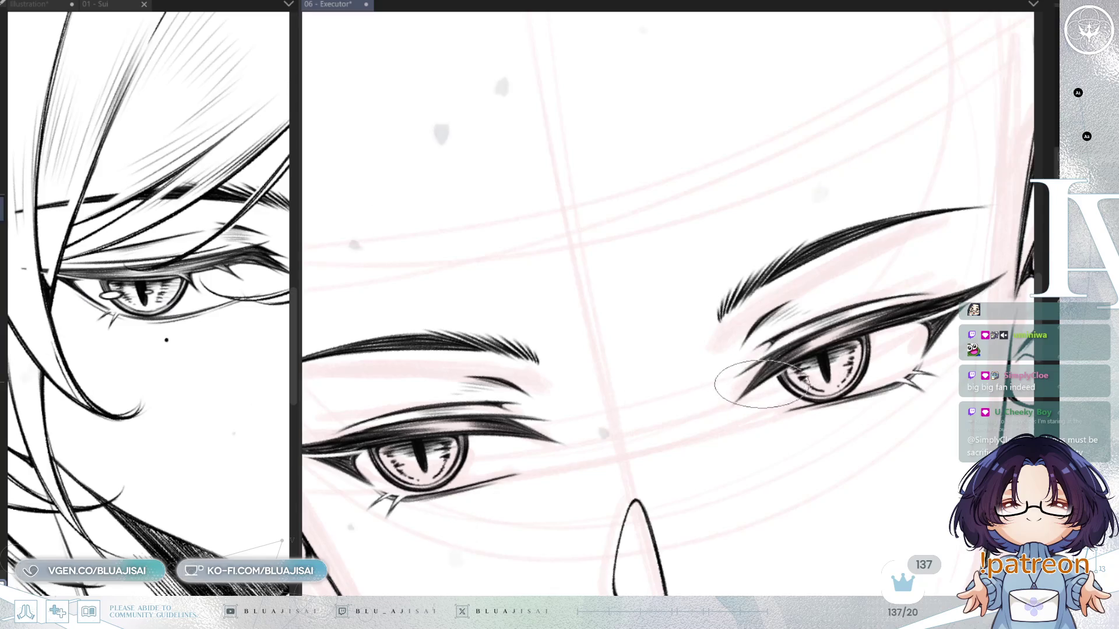
{"action": "left_click_drag", "start_coordinate": [768, 381], "coordinate": [780, 355]}
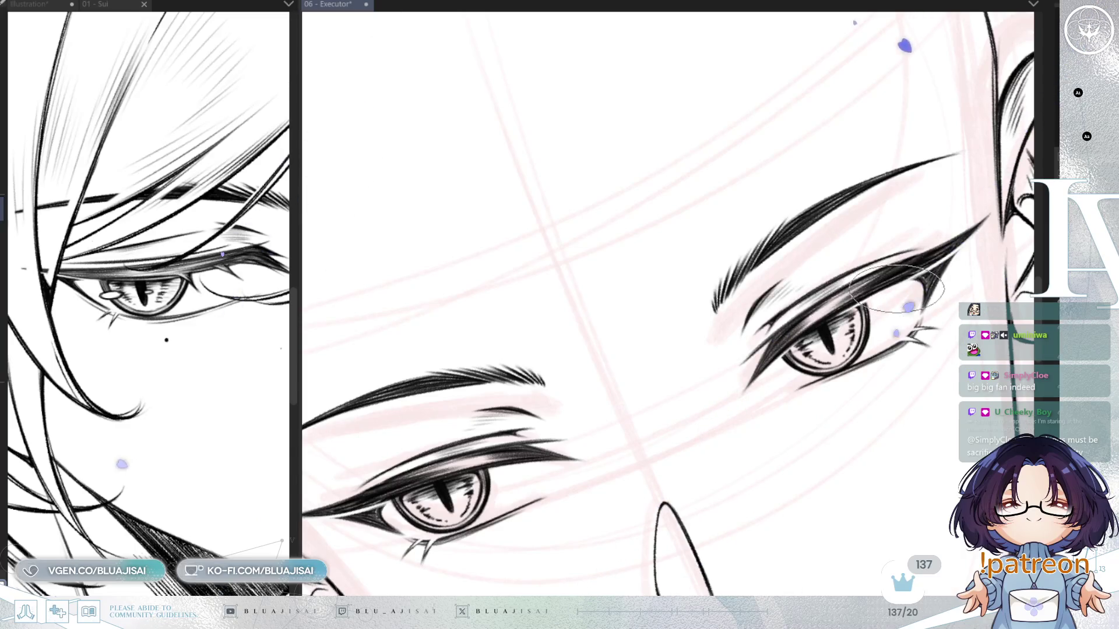
{"action": "mouse_move", "coordinate": [675, 412]}
{"action": "left_mouse_down"}
{"action": "mouse_move", "coordinate": [712, 362]}
{"action": "mouse_move", "coordinate": [590, 473]}
{"action": "left_mouse_up"}
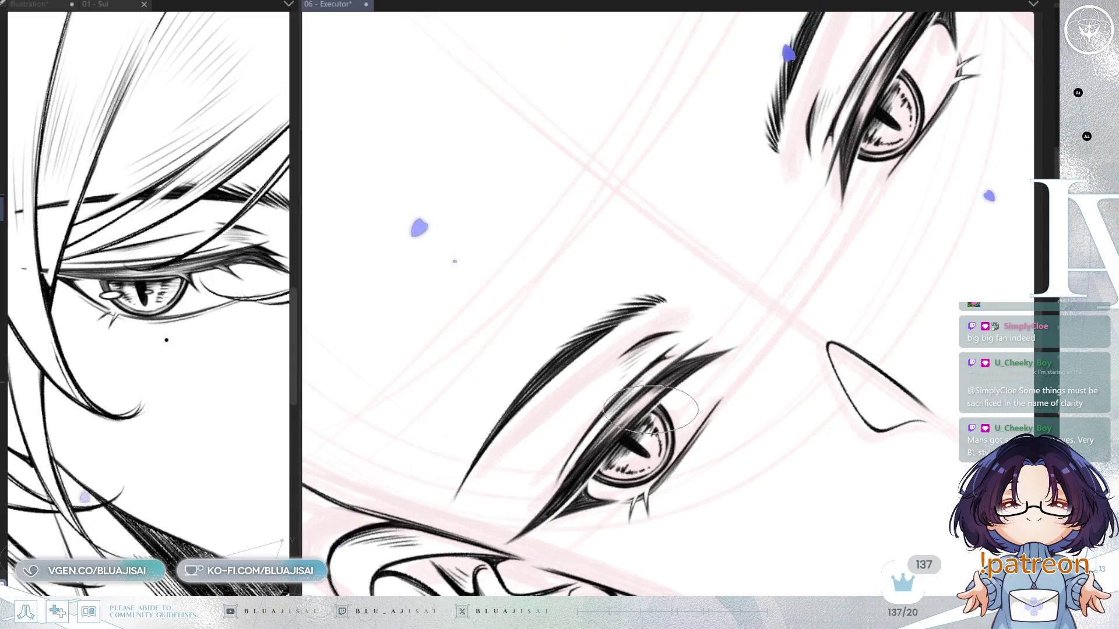
{"action": "scroll", "coordinate": [782, 349], "scroll_direction": "down", "scroll_amount": 8}
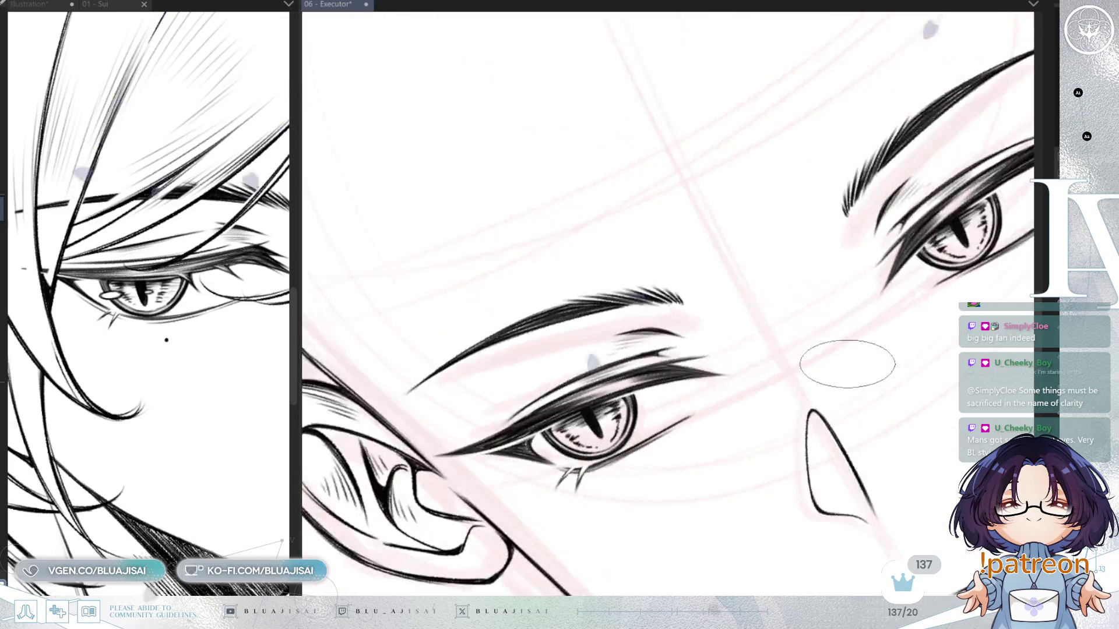
{"action": "key", "text": "ctrl+0"}
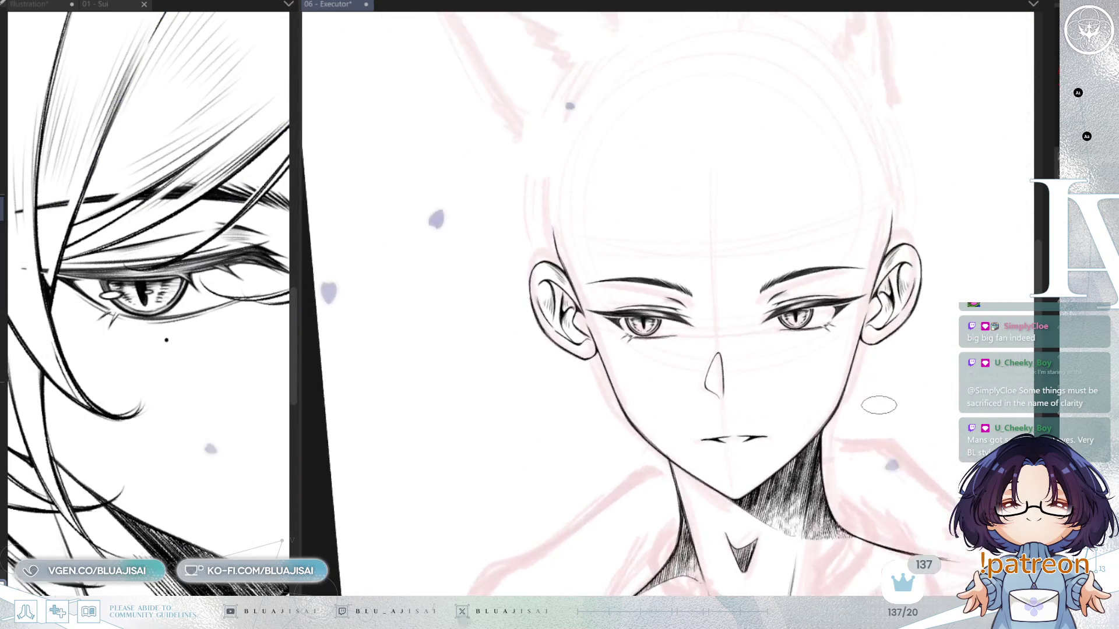
{"action": "scroll", "coordinate": [884, 429], "scroll_direction": "up", "scroll_amount": 1}
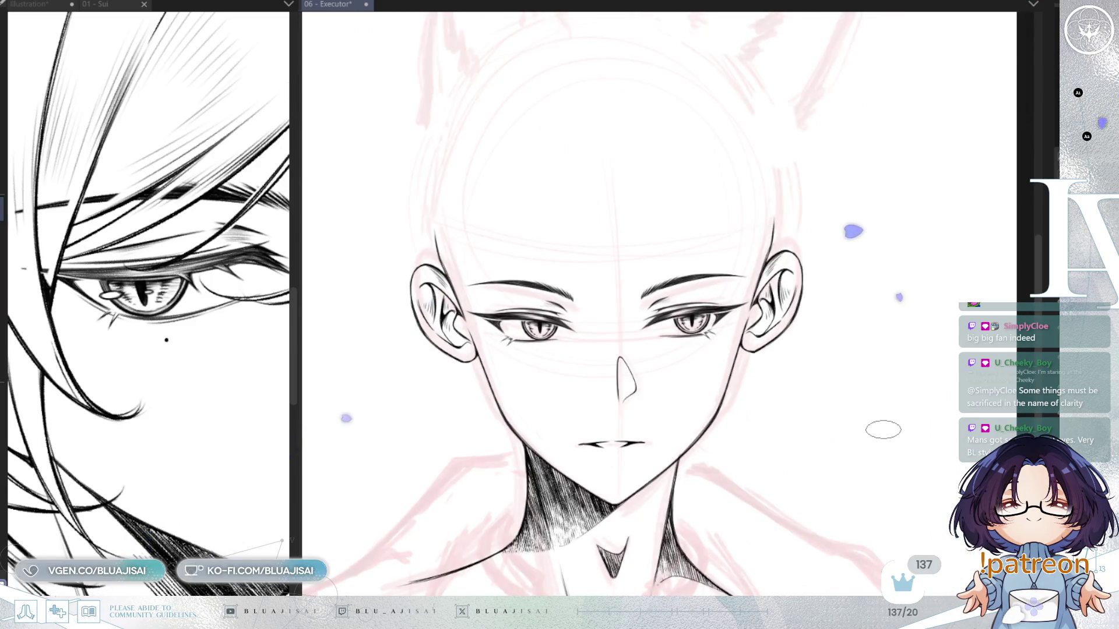
{"action": "mouse_move", "coordinate": [884, 427]}
{"action": "left_mouse_down"}
{"action": "mouse_move", "coordinate": [983, 424]}
{"action": "mouse_move", "coordinate": [937, 424]}
{"action": "left_mouse_up"}
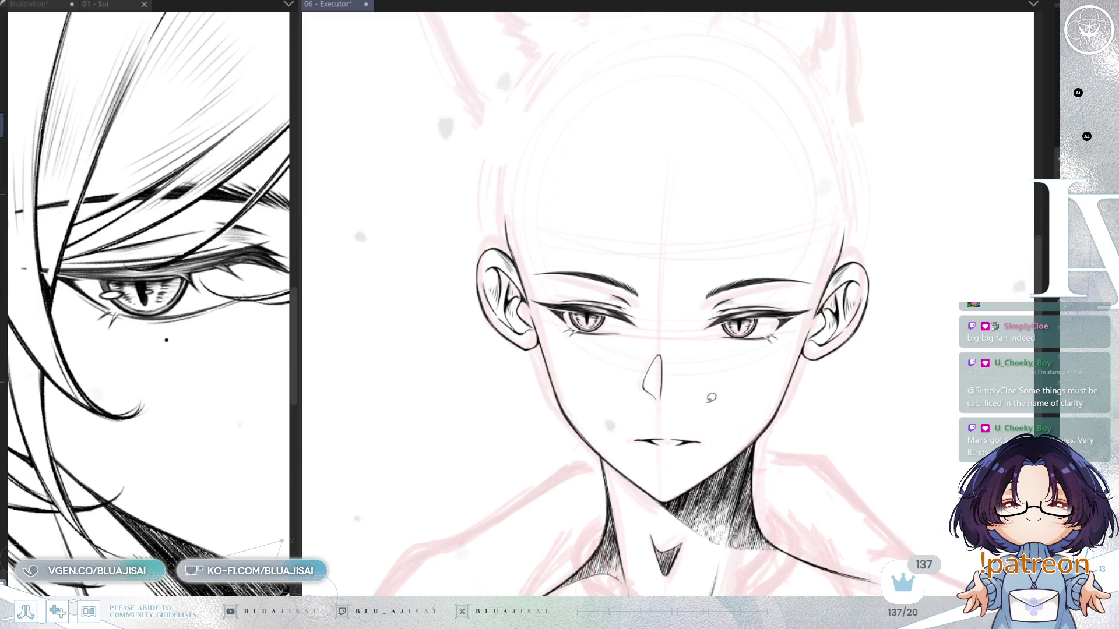
{"action": "left_click_drag", "start_coordinate": [719, 419], "coordinate": [709, 434]}
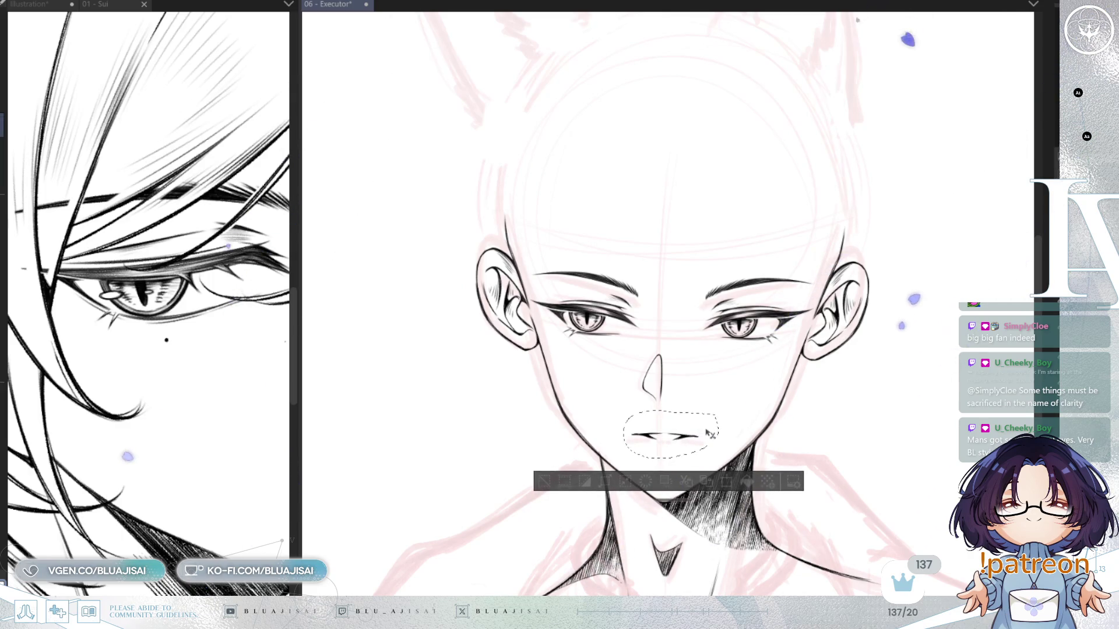
{"action": "key", "text": "ctrl+d"}
{"action": "key", "text": "h"}
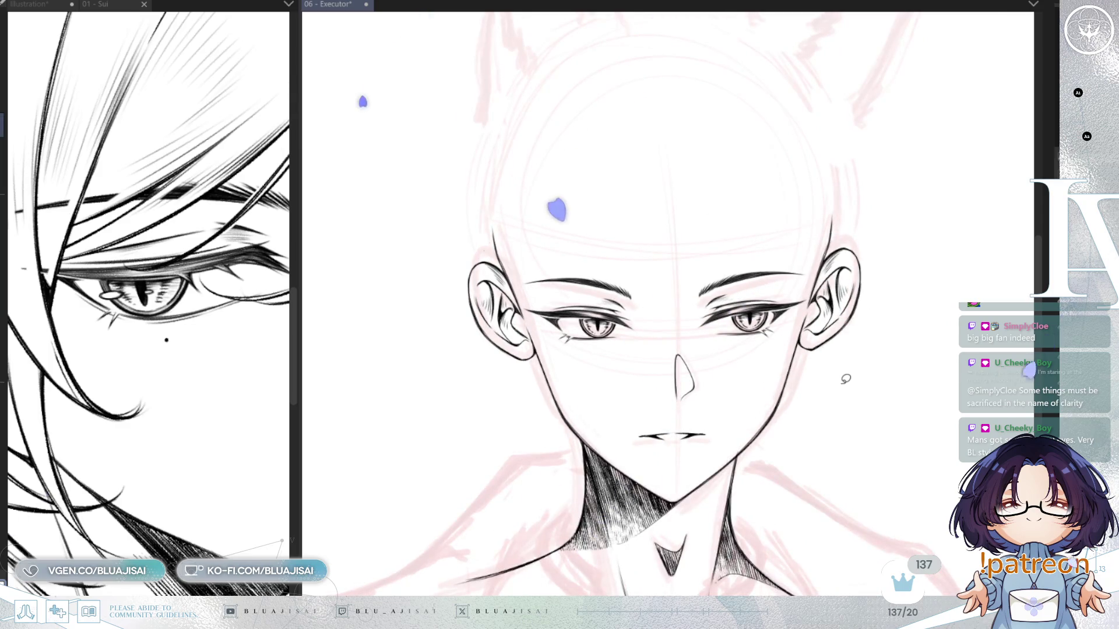
{"action": "key", "text": "ctrl+minus"}
{"action": "key", "text": "ctrl+minus"}
{"action": "key", "text": "ctrl+minus"}
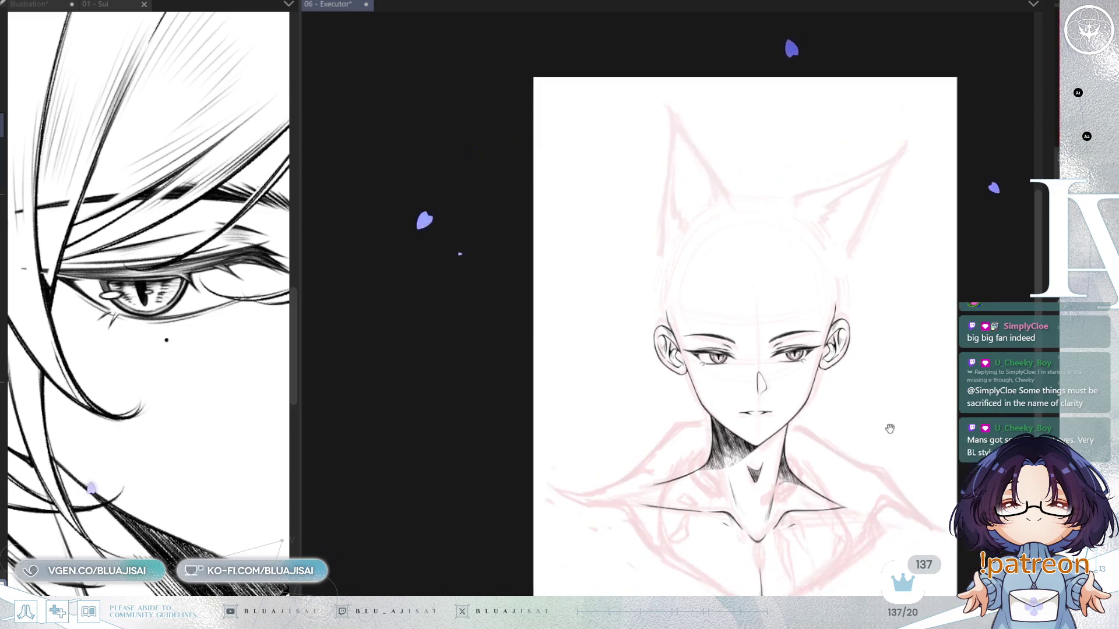
Unflip the view, zoom to the face, and show the coloured Illustration tab as reference
{"action": "key", "text": "h"}
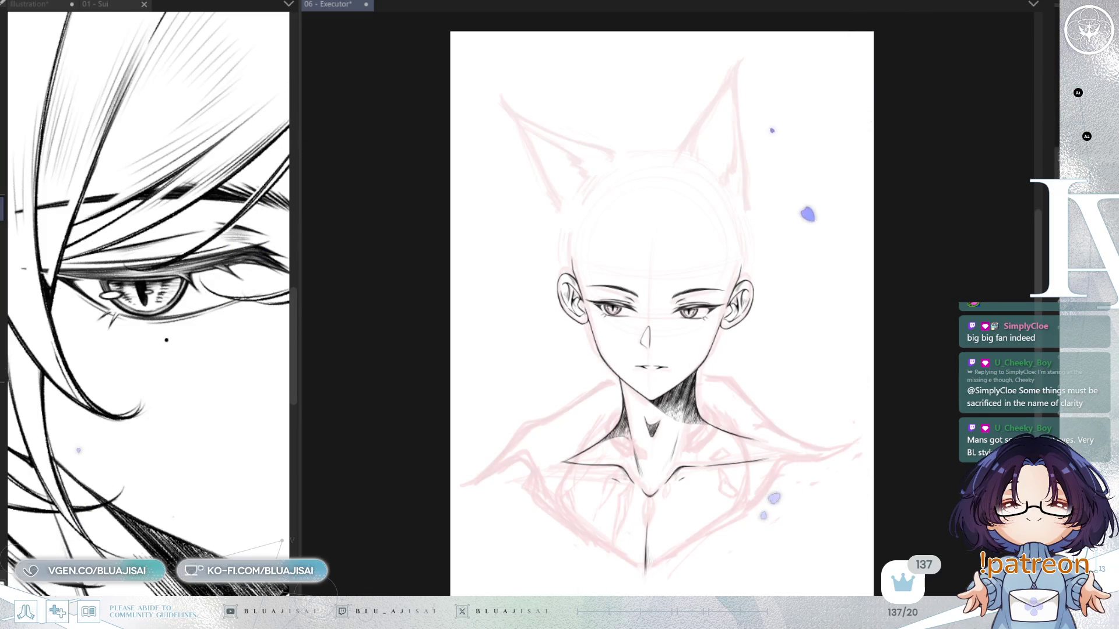
{"action": "scroll", "coordinate": [754, 353], "scroll_direction": "up", "scroll_amount": 1}
{"action": "left_click_drag", "start_coordinate": [577, 509], "coordinate": [574, 423]}
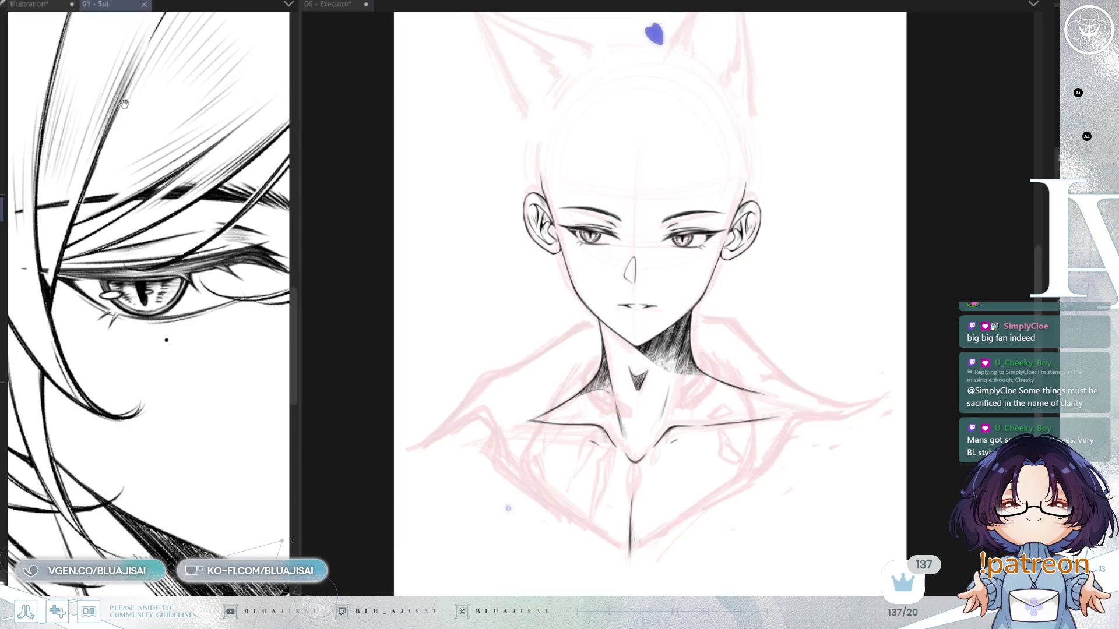
{"action": "left_click", "coordinate": [29, 4]}
{"action": "left_click", "coordinate": [834, 466]}
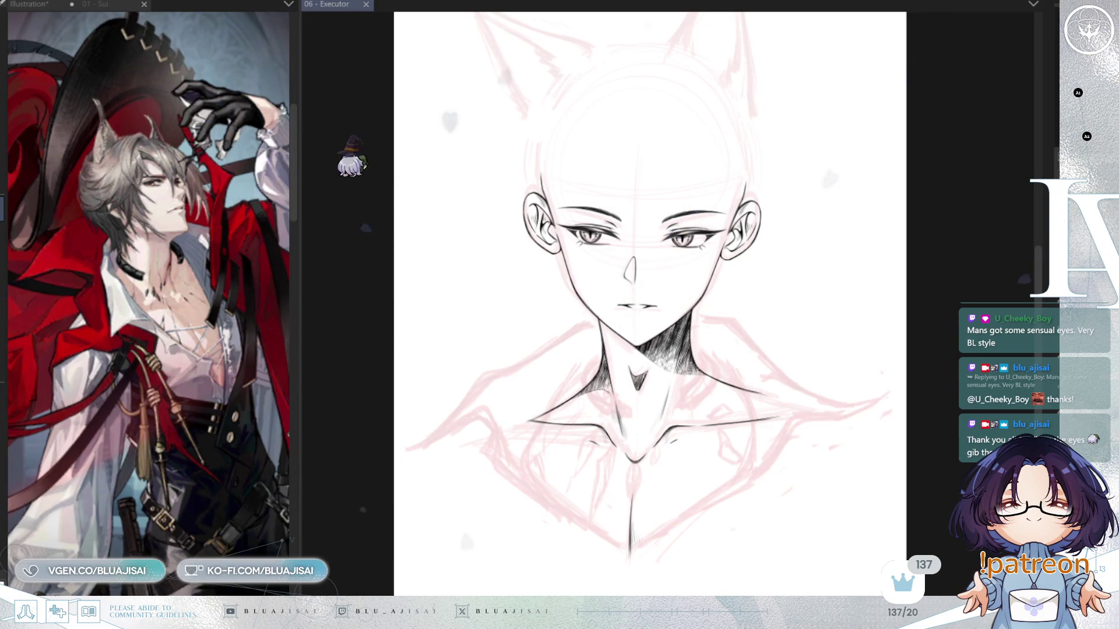
Ink the shoulder line rising toward the neck, redrawing it once for a cleaner stroke
{"action": "scroll", "coordinate": [674, 130], "scroll_direction": "up", "scroll_amount": 1}
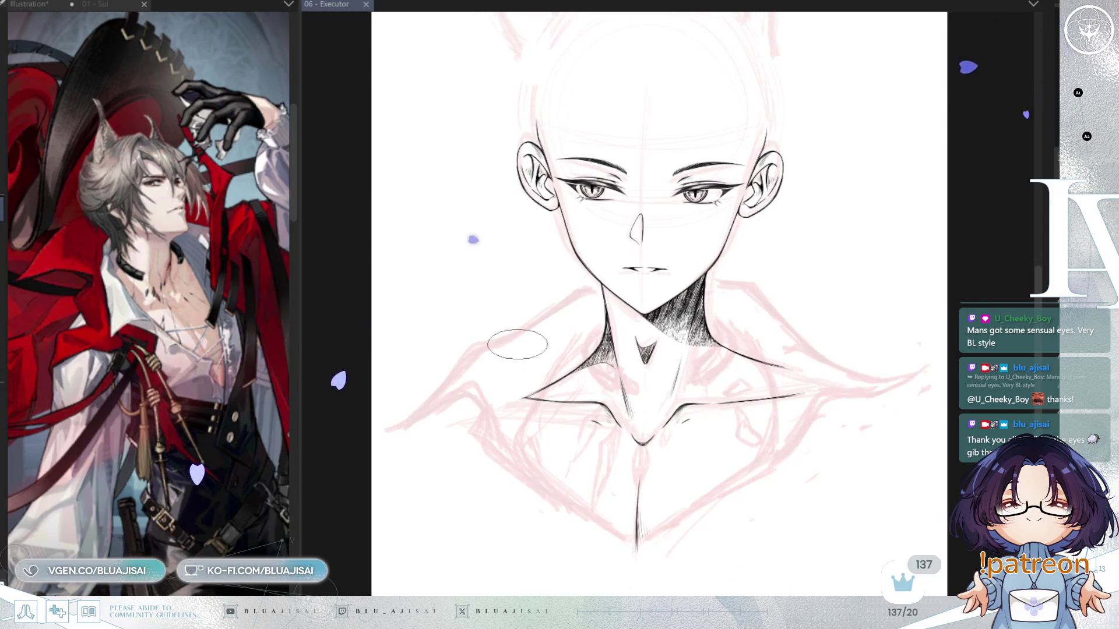
{"action": "scroll", "coordinate": [434, 387], "scroll_direction": "up", "scroll_amount": 1}
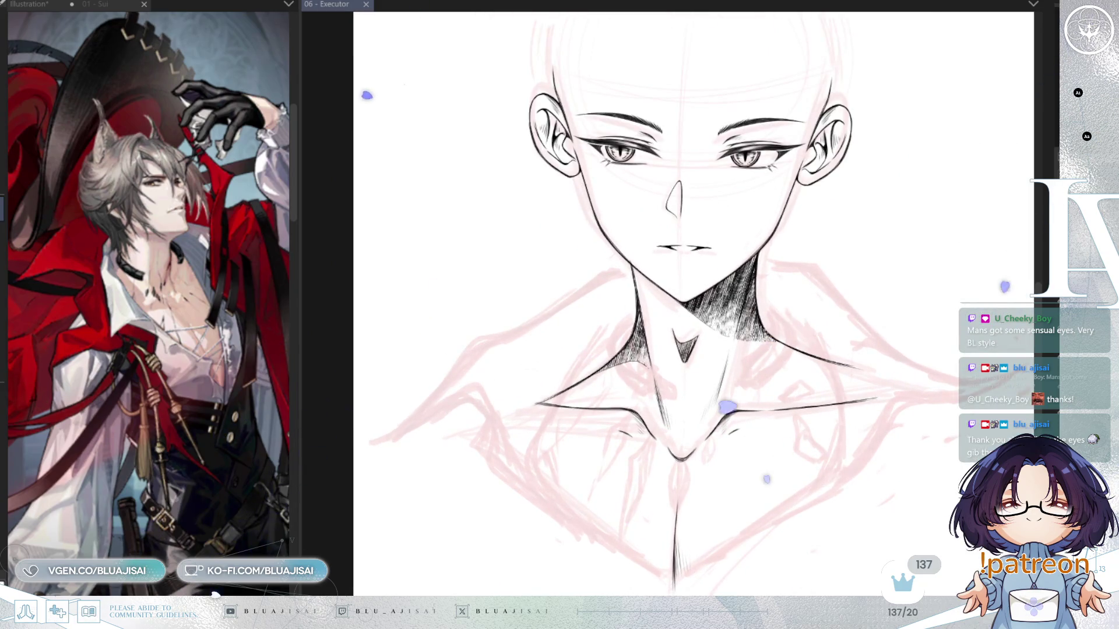
{"action": "left_click_drag", "start_coordinate": [519, 420], "coordinate": [486, 443]}
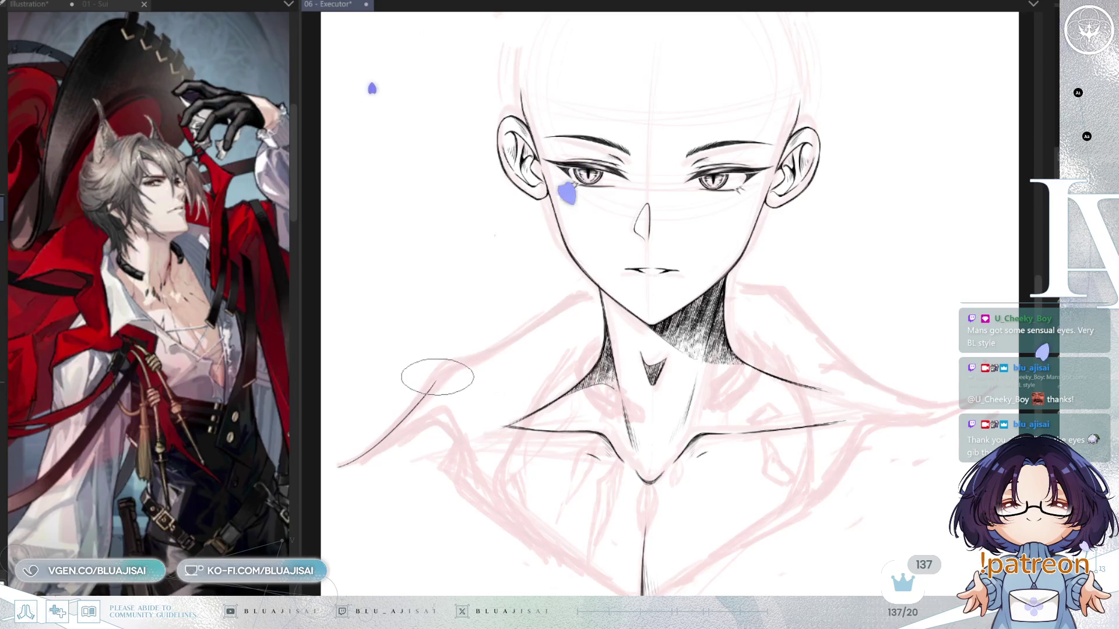
{"action": "scroll", "coordinate": [446, 371], "scroll_direction": "up", "scroll_amount": 1}
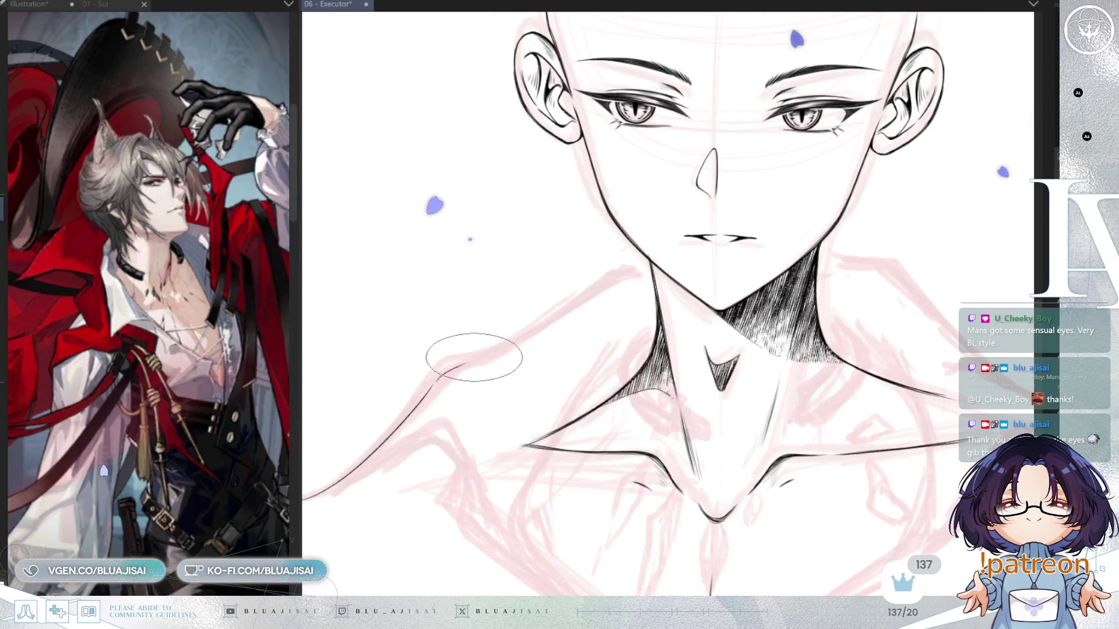
{"action": "mouse_move", "coordinate": [437, 375]}
{"action": "left_mouse_down"}
{"action": "mouse_move", "coordinate": [495, 349]}
{"action": "mouse_move", "coordinate": [600, 270]}
{"action": "left_mouse_up"}
{"action": "key", "text": "ctrl+z"}
{"action": "mouse_move", "coordinate": [470, 357]}
{"action": "left_mouse_down"}
{"action": "mouse_move", "coordinate": [604, 279]}
{"action": "mouse_move", "coordinate": [656, 263]}
{"action": "left_mouse_up"}
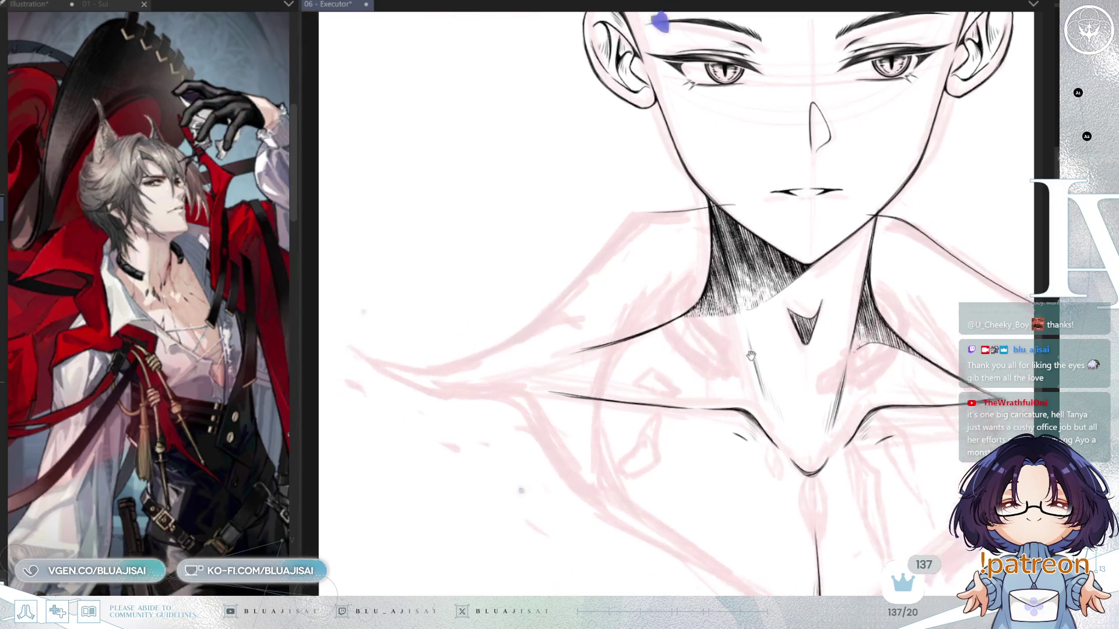
Extend the shoulder line further out and ink the left shoulder line down from the neck
{"action": "left_click_drag", "start_coordinate": [349, 342], "coordinate": [437, 367]}
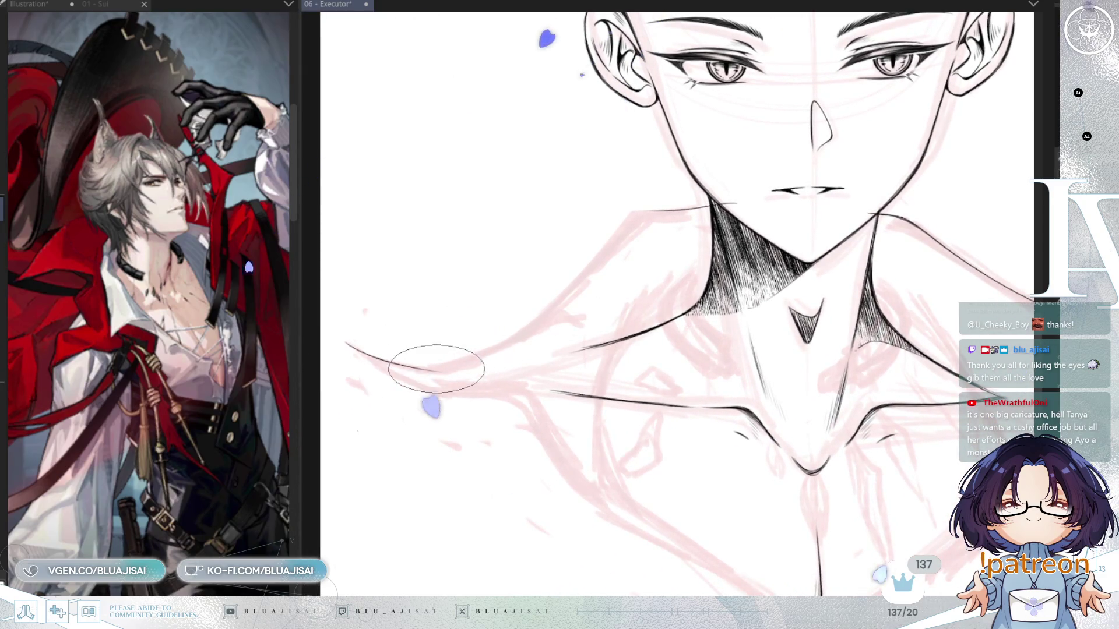
{"action": "key", "text": "ctrl+z"}
{"action": "mouse_move", "coordinate": [339, 335]}
{"action": "left_mouse_down"}
{"action": "mouse_move", "coordinate": [430, 367]}
{"action": "mouse_move", "coordinate": [564, 312]}
{"action": "left_mouse_up"}
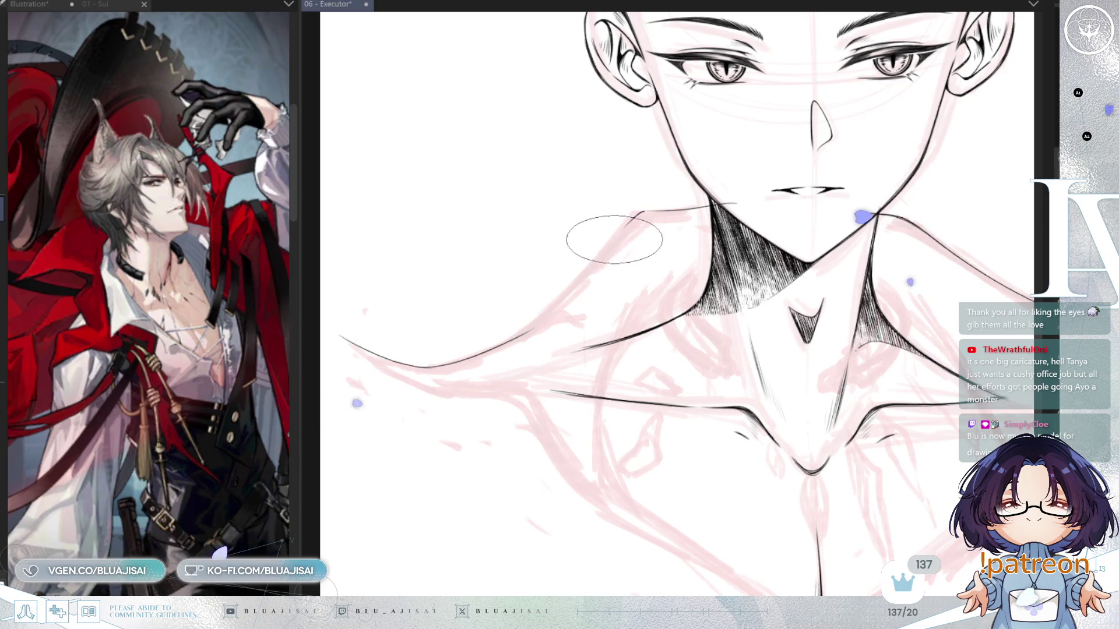
{"action": "left_click_drag", "start_coordinate": [640, 212], "coordinate": [544, 322]}
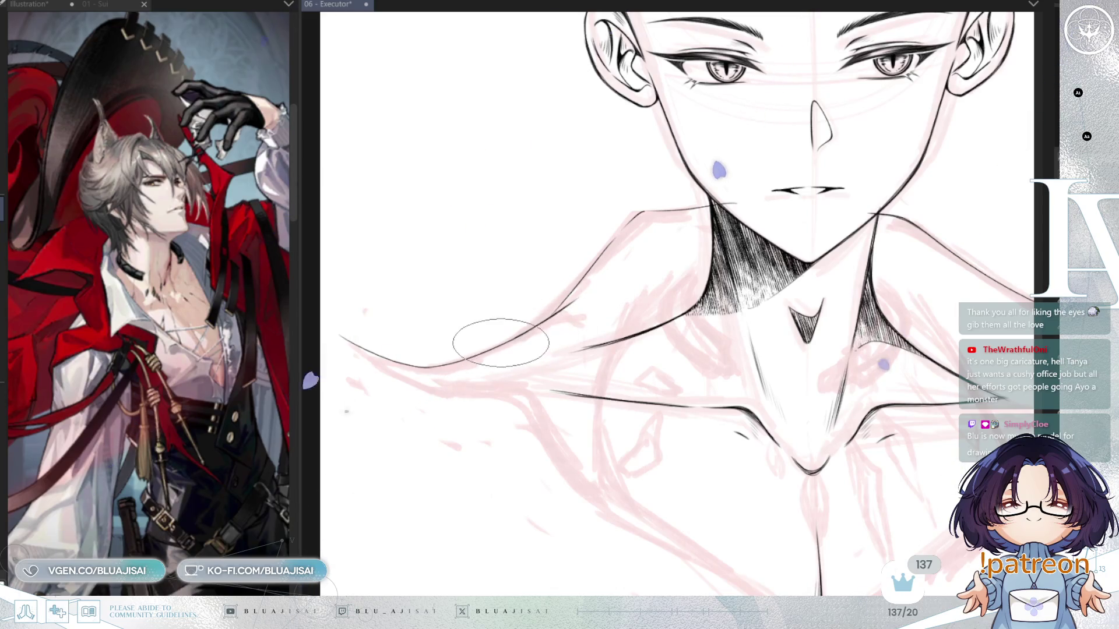
{"action": "scroll", "coordinate": [569, 294], "scroll_direction": "right", "scroll_amount": 5}
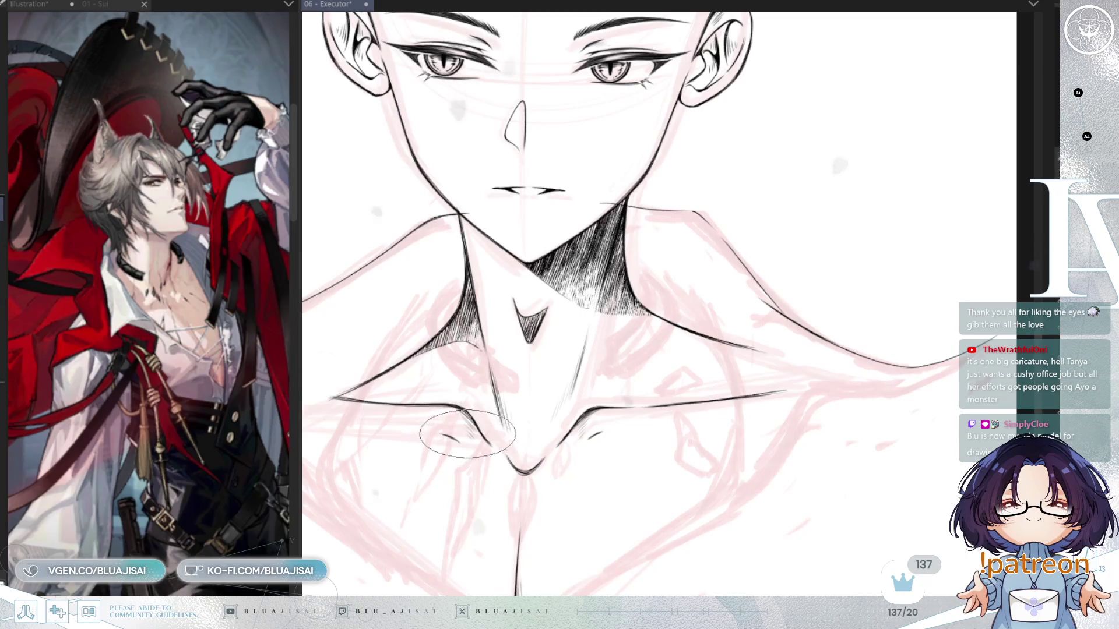
Add the second line forming the pointed tip of the left collar
{"action": "scroll", "coordinate": [921, 445], "scroll_direction": "left", "scroll_amount": 5}
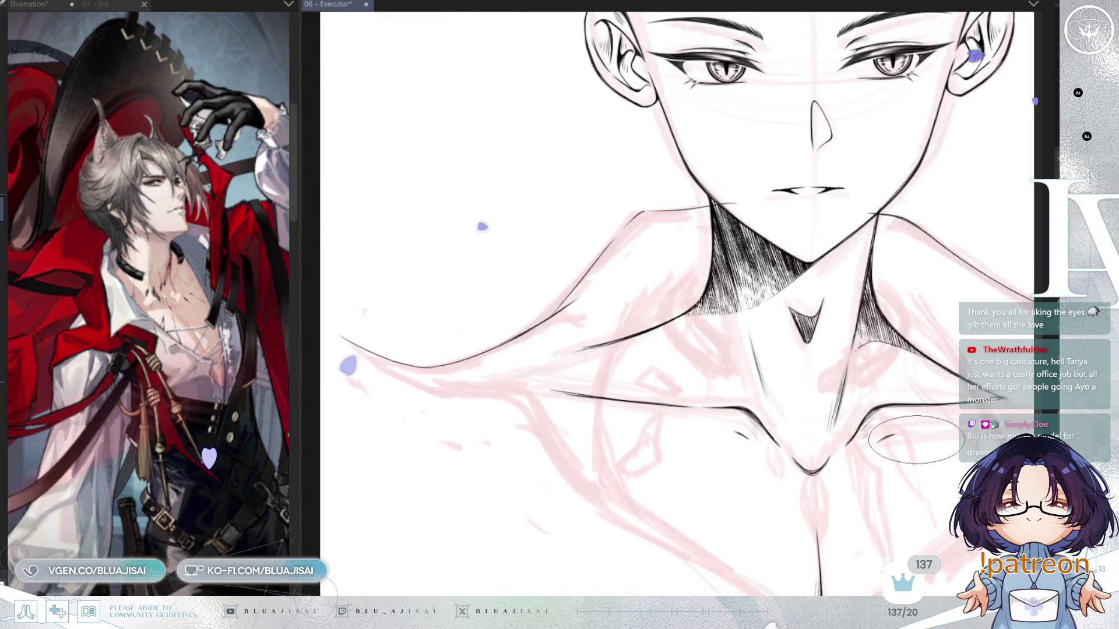
{"action": "scroll", "coordinate": [634, 391], "scroll_direction": "left", "scroll_amount": 5}
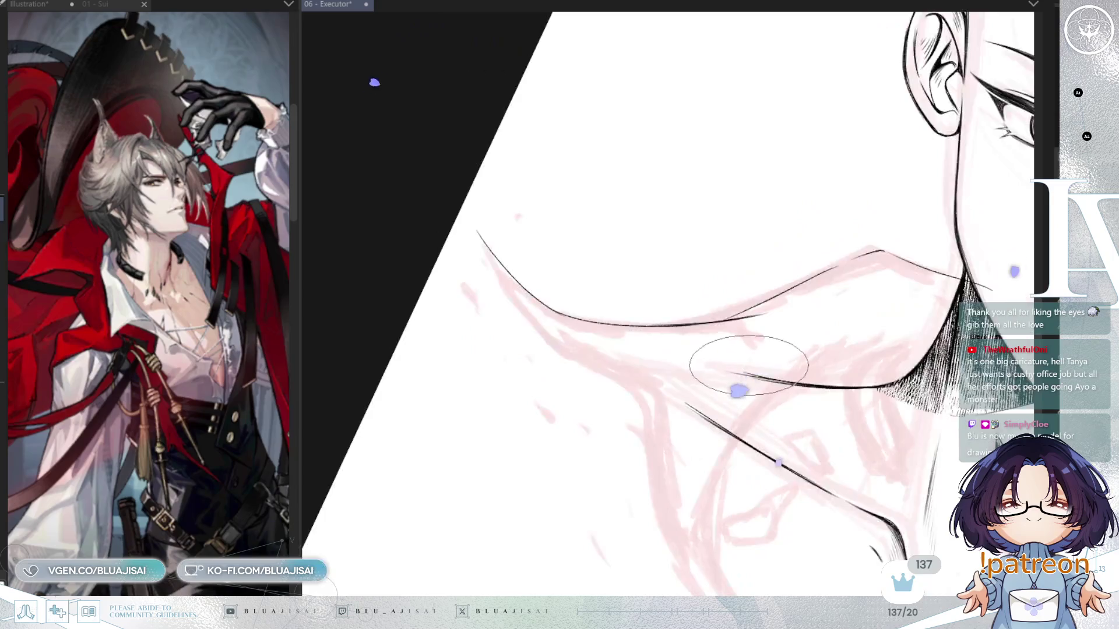
{"action": "left_click_drag", "start_coordinate": [569, 241], "coordinate": [571, 143]}
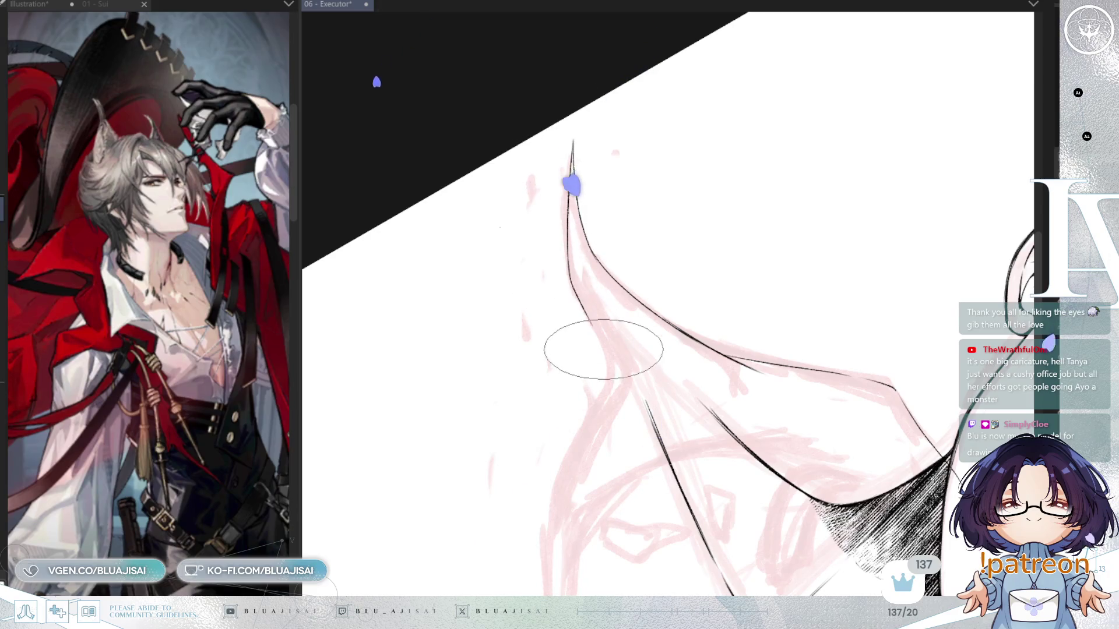
Erase the stray top of the diagonal collar line and redraw it joining the existing stroke
{"action": "mouse_move", "coordinate": [679, 225]}
{"action": "left_mouse_down"}
{"action": "mouse_move", "coordinate": [789, 444]}
{"action": "mouse_move", "coordinate": [799, 397]}
{"action": "left_mouse_up"}
{"action": "mouse_move", "coordinate": [757, 195]}
{"action": "left_mouse_down"}
{"action": "mouse_move", "coordinate": [742, 250]}
{"action": "mouse_move", "coordinate": [748, 356]}
{"action": "mouse_move", "coordinate": [675, 463]}
{"action": "left_mouse_up"}
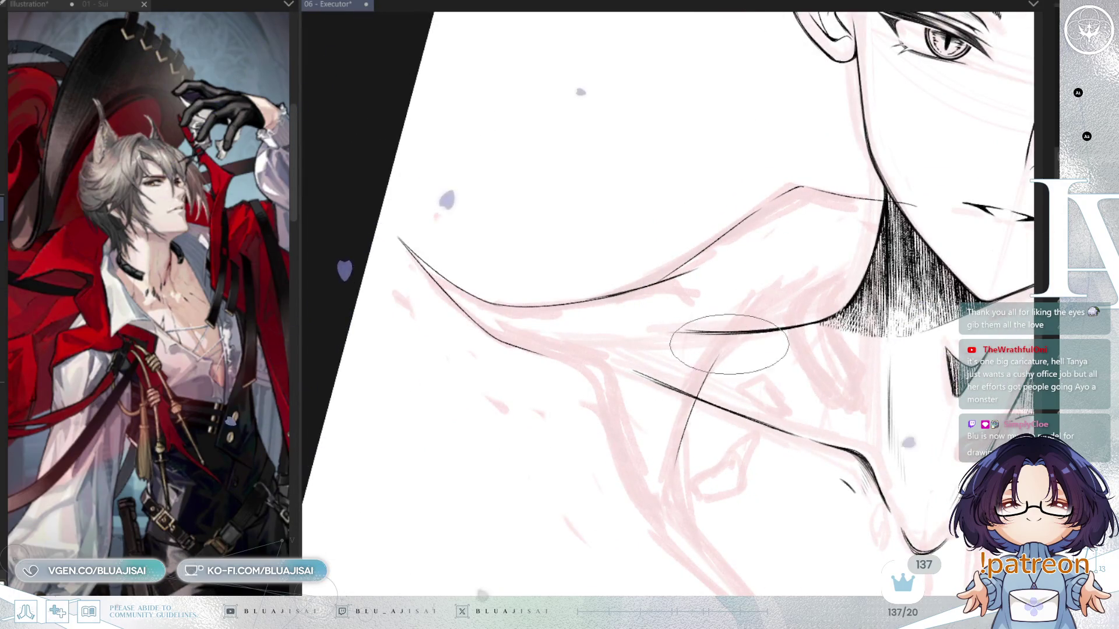
{"action": "mouse_move", "coordinate": [725, 354]}
{"action": "left_mouse_down"}
{"action": "mouse_move", "coordinate": [693, 408]}
{"action": "mouse_move", "coordinate": [703, 383]}
{"action": "left_mouse_up"}
{"action": "left_click_drag", "start_coordinate": [756, 319], "coordinate": [696, 391]}
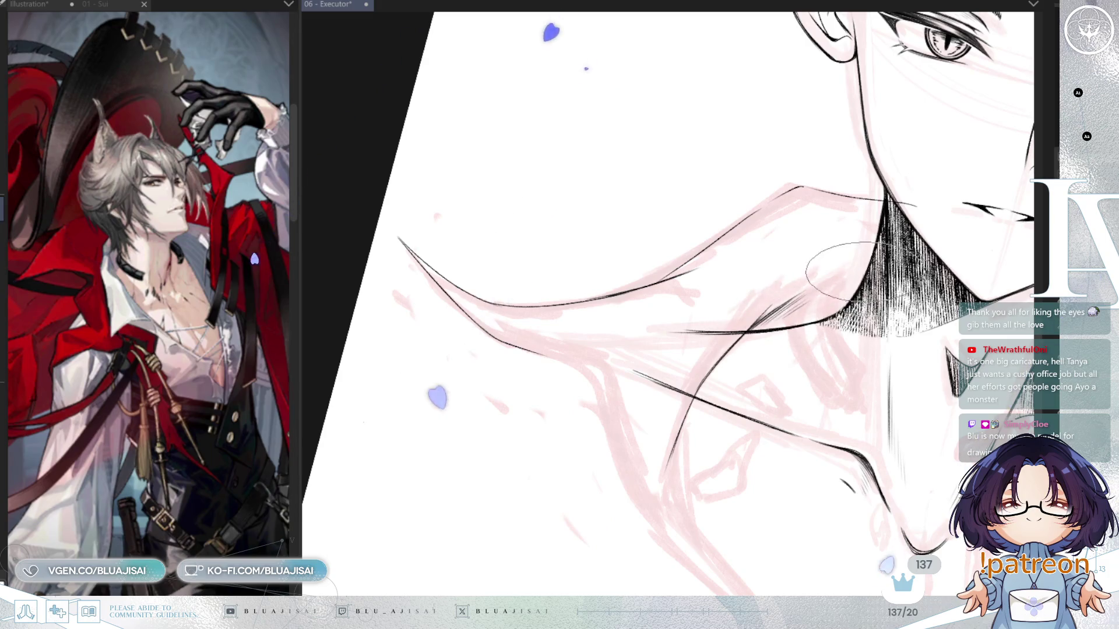
{"action": "key", "text": "ctrl+@"}
{"action": "key", "text": "ctrl+minus"}
{"action": "key", "text": "ctrl+minus"}
{"action": "key", "text": "ctrl+minus"}
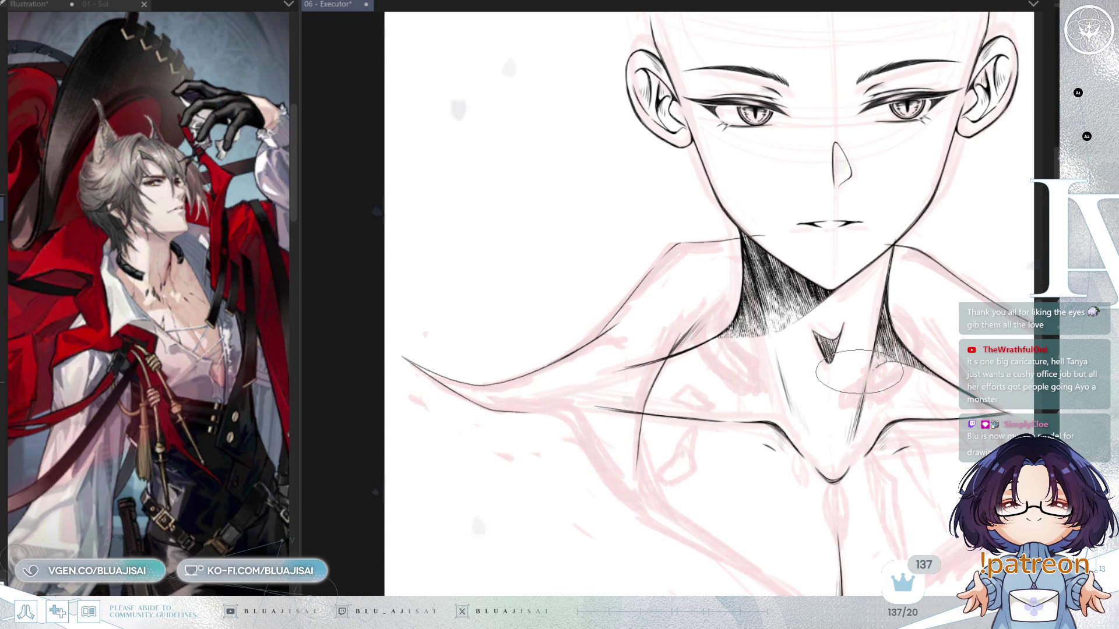
Extend the neck line and redraw the long diagonal collar line running down the chest
{"action": "left_click_drag", "start_coordinate": [719, 357], "coordinate": [720, 346]}
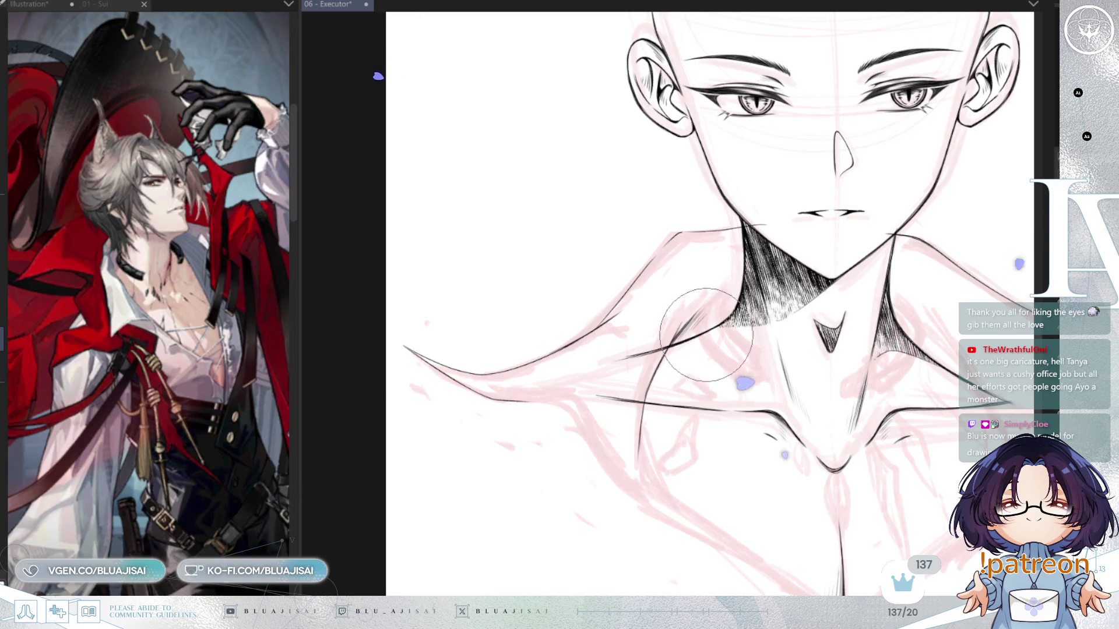
{"action": "key", "text": "ctrl+z"}
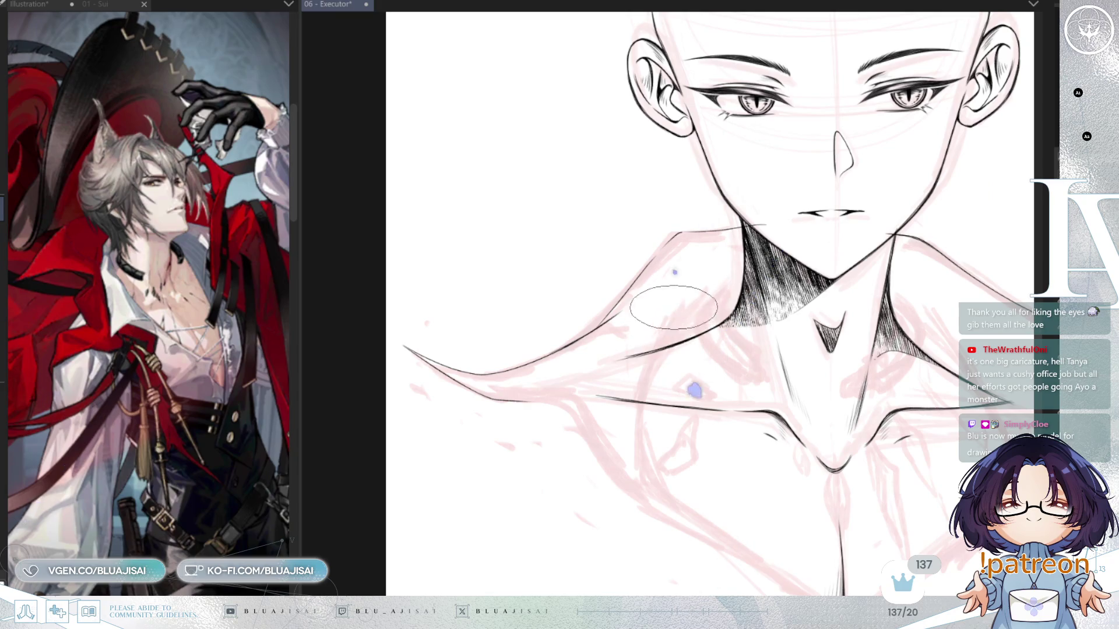
{"action": "mouse_move", "coordinate": [648, 370]}
{"action": "left_mouse_down"}
{"action": "mouse_move", "coordinate": [643, 432]}
{"action": "mouse_move", "coordinate": [699, 337]}
{"action": "left_mouse_up"}
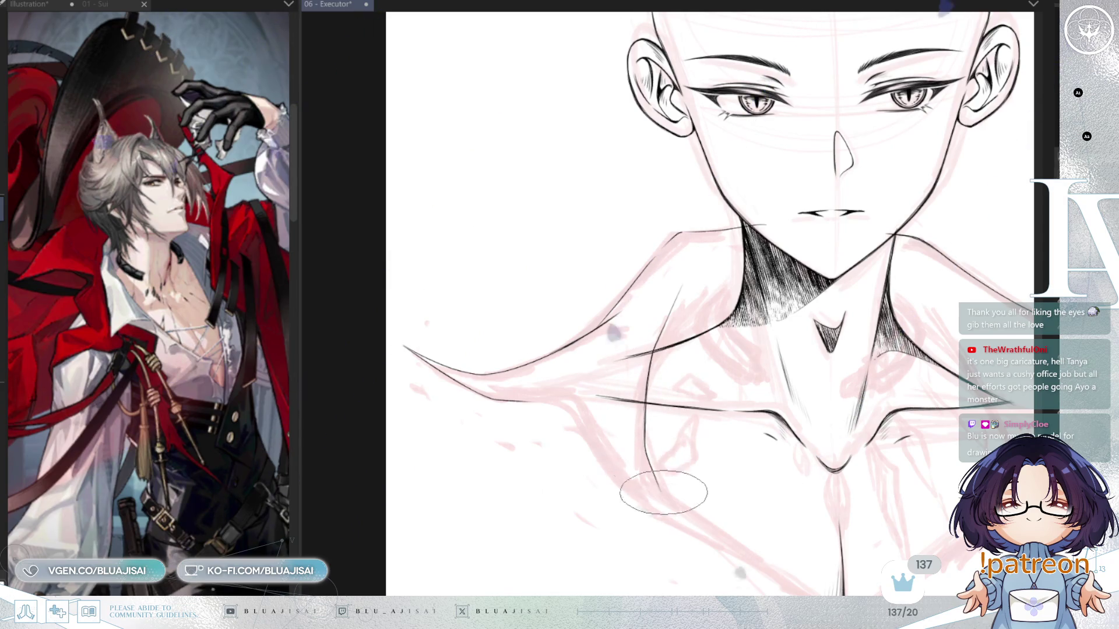
{"action": "mouse_move", "coordinate": [682, 372]}
{"action": "left_mouse_down"}
{"action": "mouse_move", "coordinate": [844, 327]}
{"action": "mouse_move", "coordinate": [744, 481]}
{"action": "mouse_move", "coordinate": [794, 324]}
{"action": "mouse_move", "coordinate": [756, 418]}
{"action": "mouse_move", "coordinate": [798, 346]}
{"action": "left_mouse_up"}
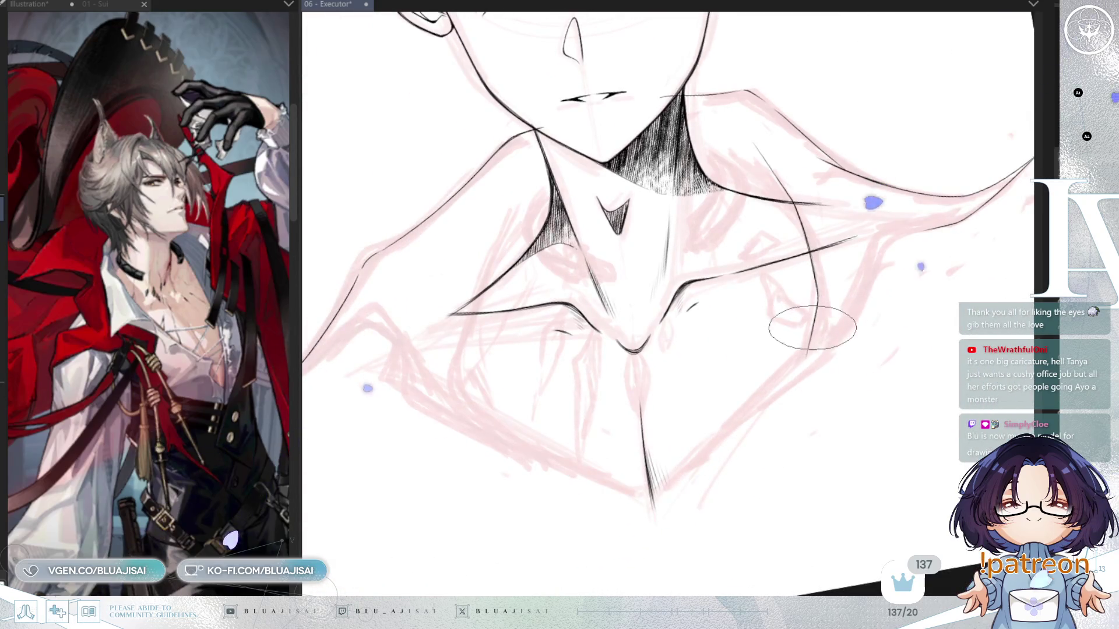
{"action": "left_click_drag", "start_coordinate": [808, 348], "coordinate": [683, 446]}
{"action": "left_click_drag", "start_coordinate": [810, 330], "coordinate": [639, 503]}
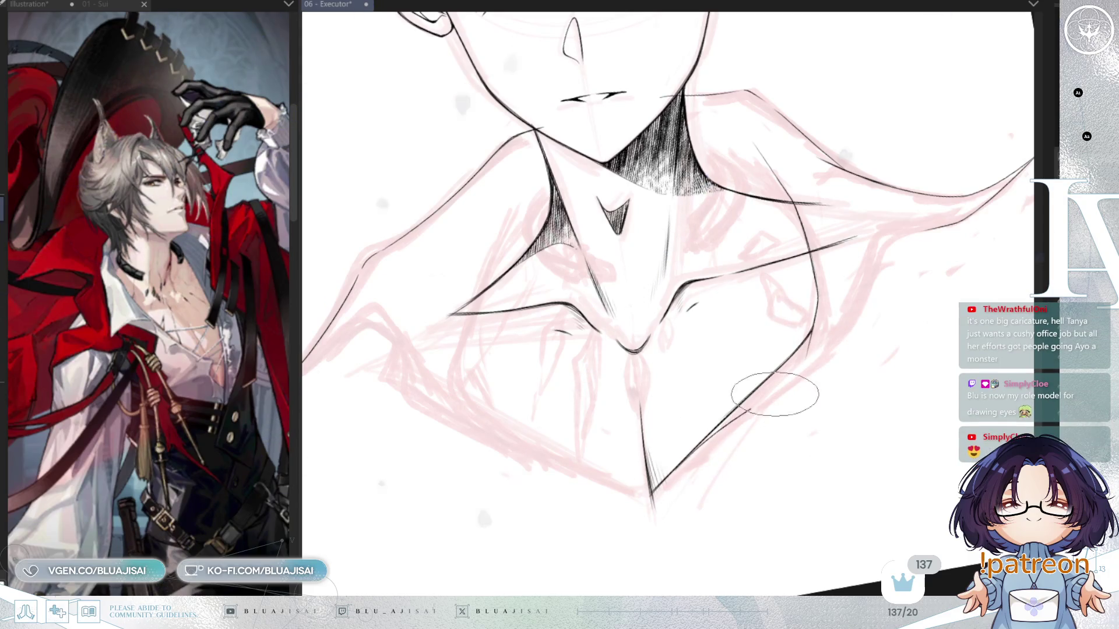
{"action": "left_click_drag", "start_coordinate": [819, 348], "coordinate": [875, 257]}
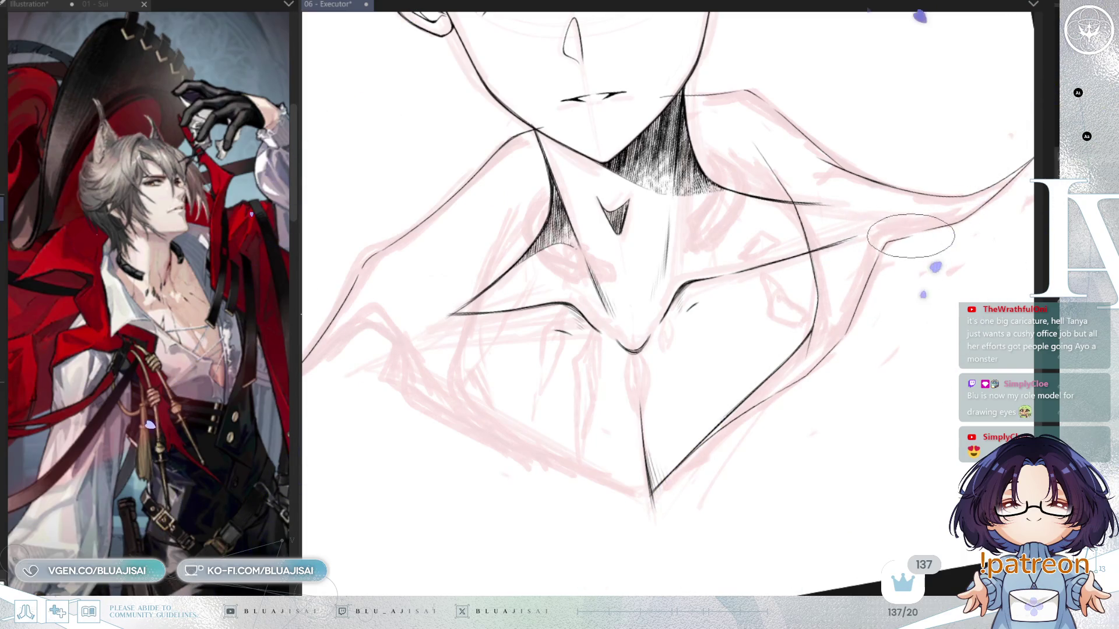
Check the drawing mirrored, then thicken the left neck line with short strokes
{"action": "left_click_drag", "start_coordinate": [920, 281], "coordinate": [970, 274]}
{"action": "key", "text": "h"}
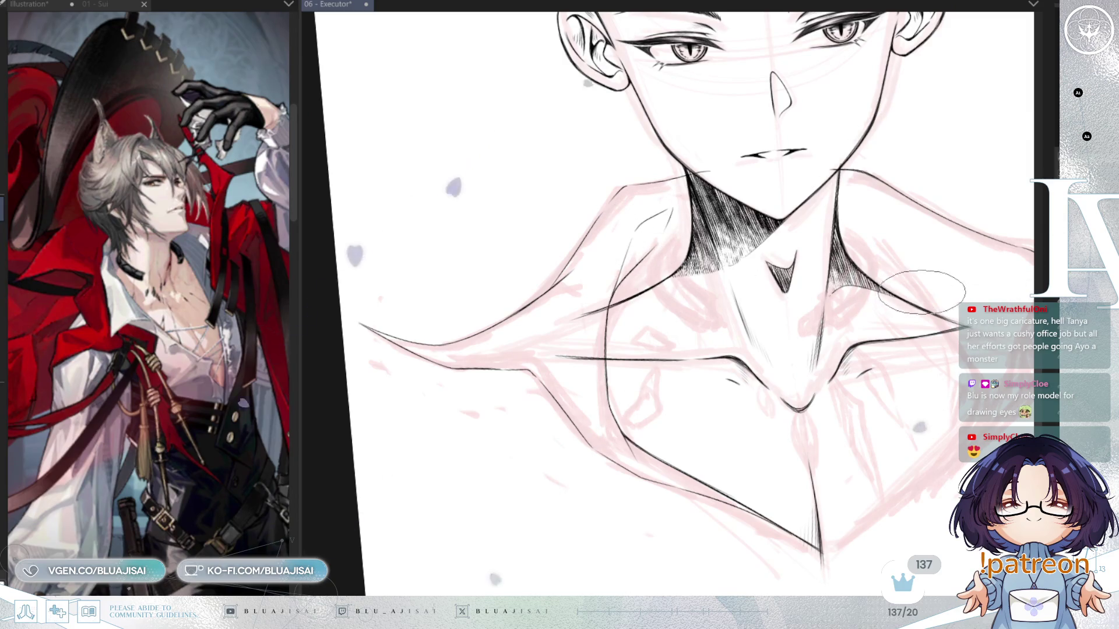
{"action": "key", "text": "h"}
{"action": "key", "text": "ctrl+minus"}
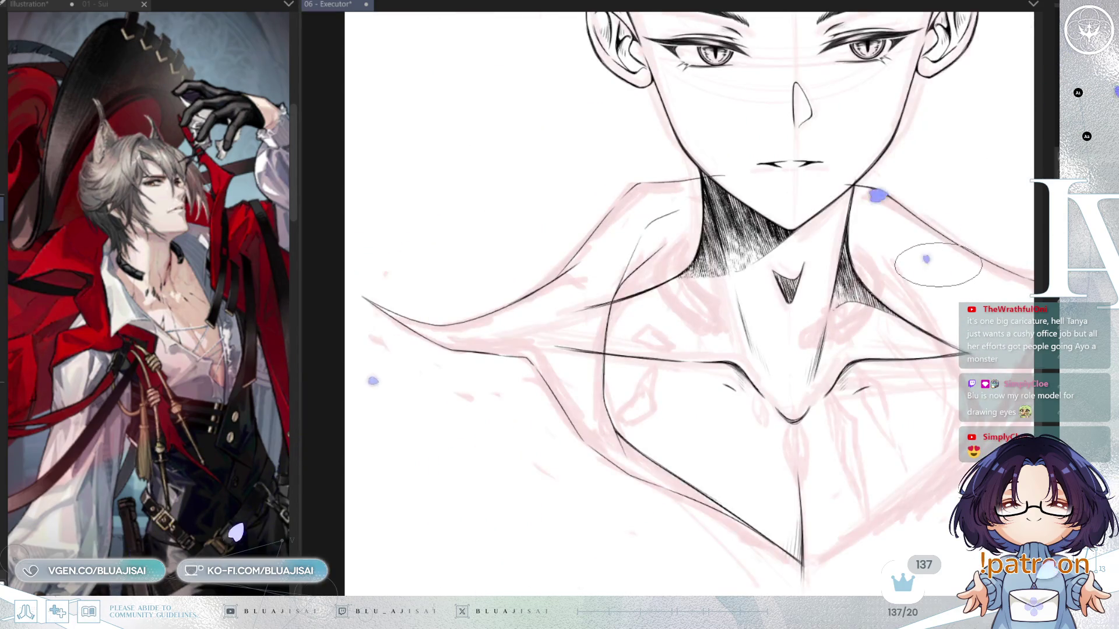
{"action": "key", "text": "ctrl+minus"}
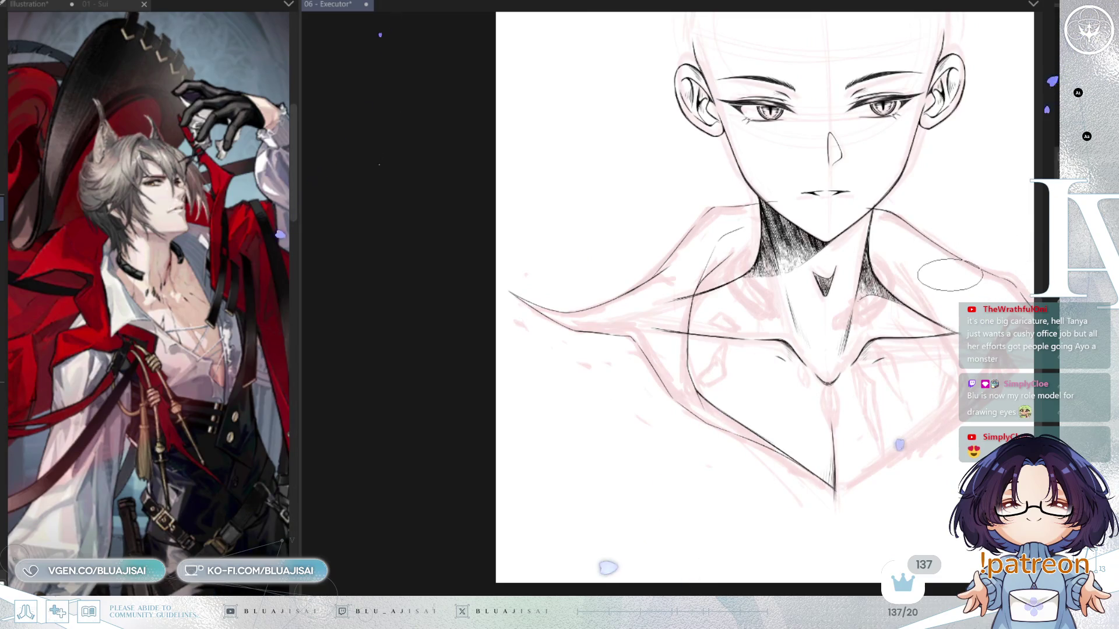
{"action": "key", "text": "ctrl+plus"}
{"action": "key", "text": "minus"}
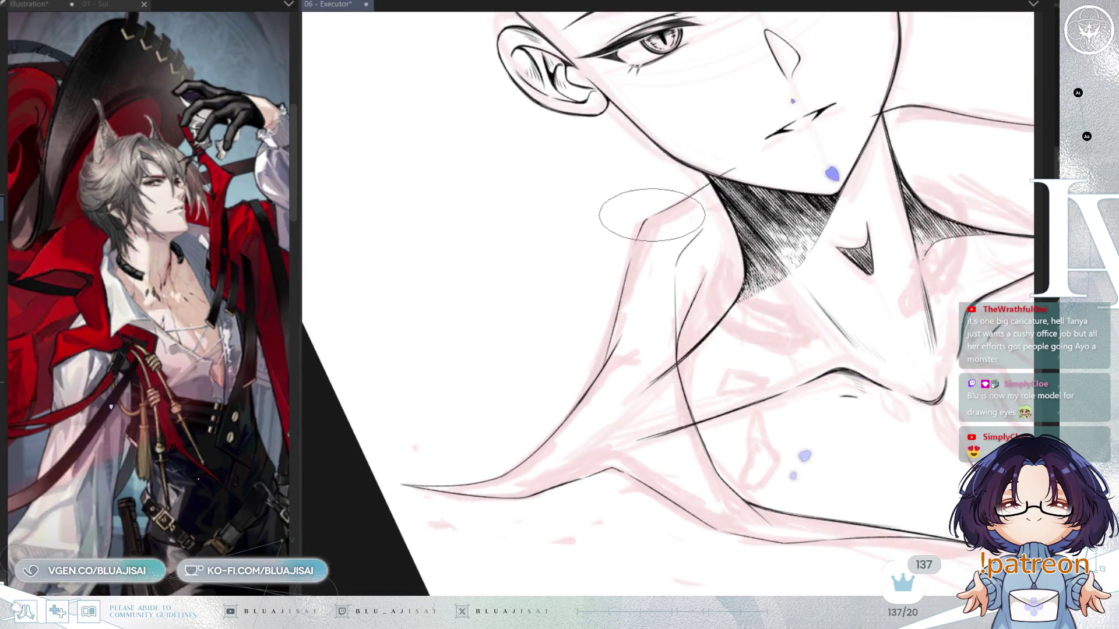
{"action": "key", "text": "ctrl+plus"}
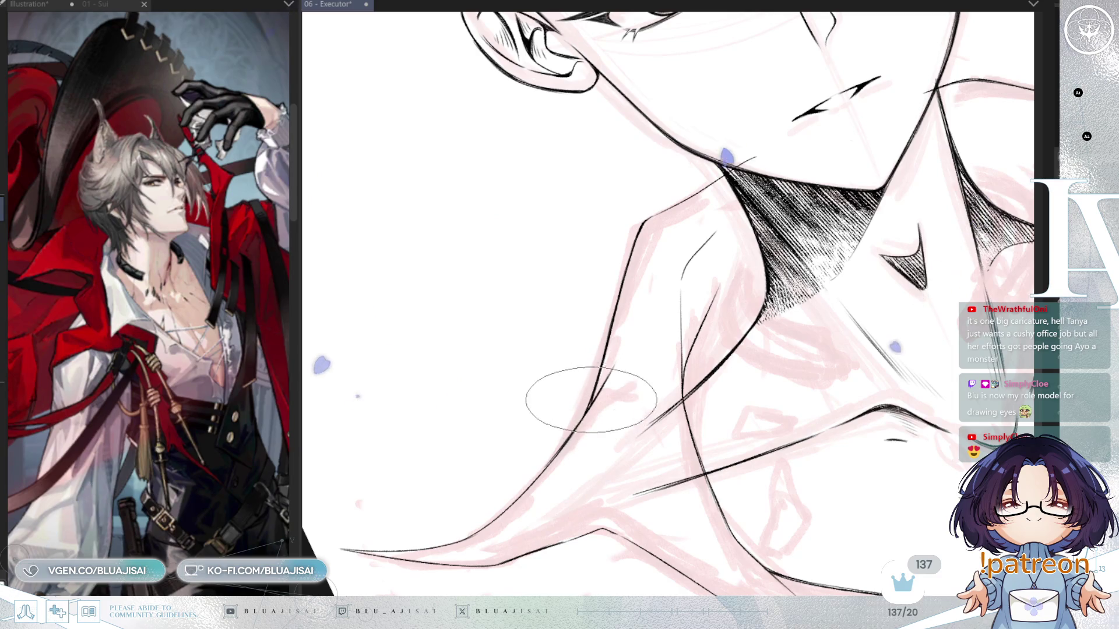
{"action": "mouse_move", "coordinate": [603, 358]}
{"action": "left_mouse_down"}
{"action": "mouse_move", "coordinate": [597, 385]}
{"action": "mouse_move", "coordinate": [629, 280]}
{"action": "mouse_move", "coordinate": [587, 412]}
{"action": "mouse_move", "coordinate": [632, 332]}
{"action": "left_mouse_up"}
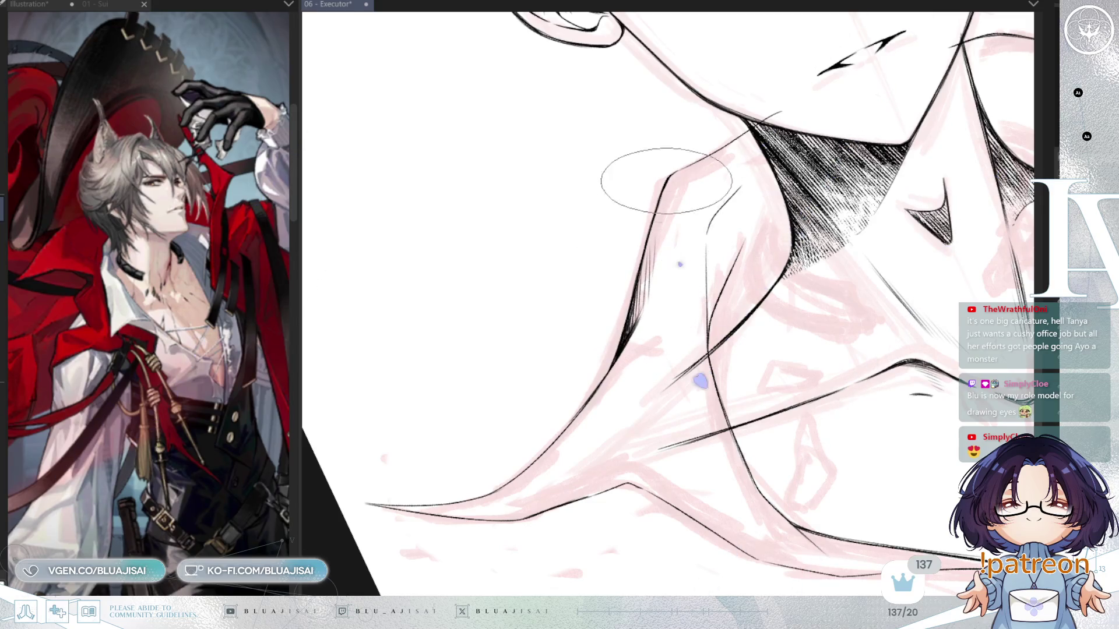
Add fine hatching along the shoulder line beside the neck shading
{"action": "left_click_drag", "start_coordinate": [635, 73], "coordinate": [525, 260]}
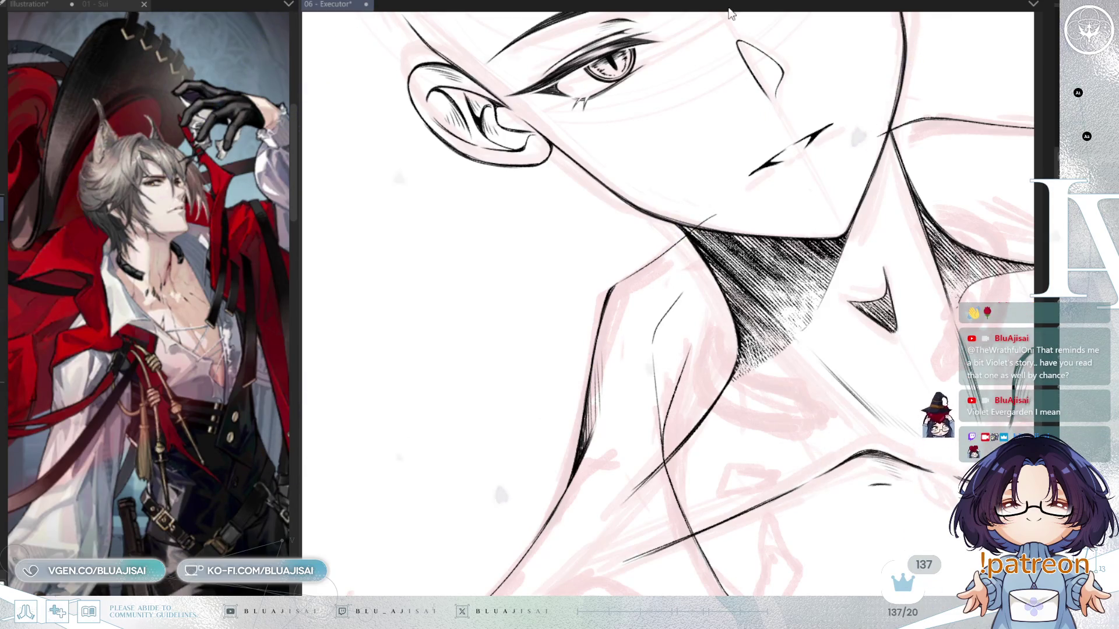
{"action": "left_click_drag", "start_coordinate": [635, 262], "coordinate": [530, 291]}
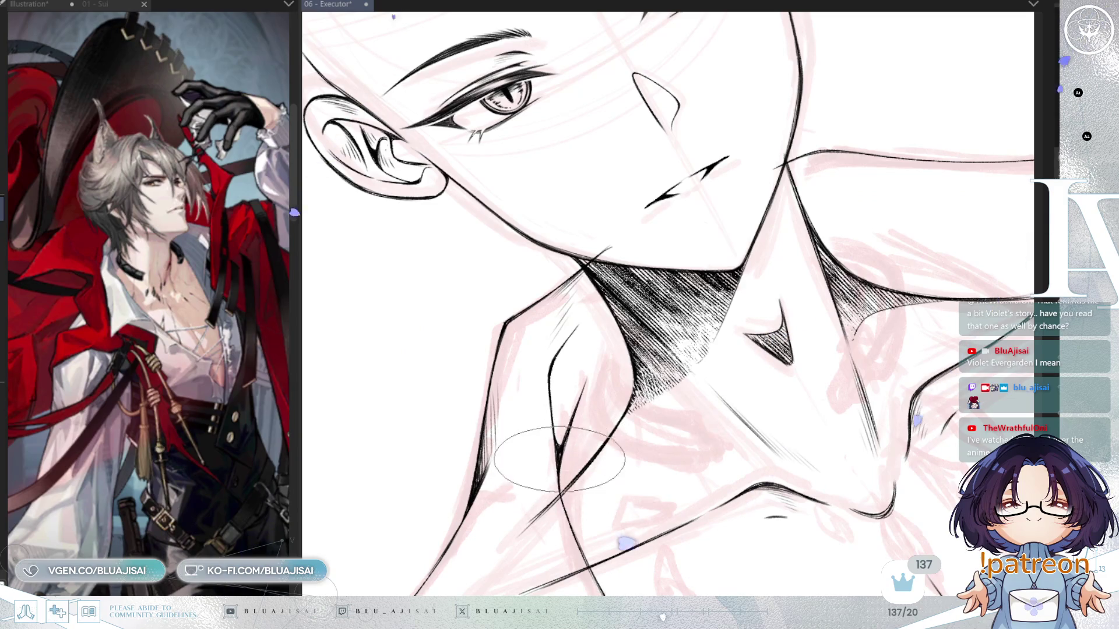
{"action": "mouse_move", "coordinate": [563, 441]}
{"action": "left_mouse_down"}
{"action": "mouse_move", "coordinate": [549, 462]}
{"action": "mouse_move", "coordinate": [562, 487]}
{"action": "mouse_move", "coordinate": [593, 392]}
{"action": "left_mouse_up"}
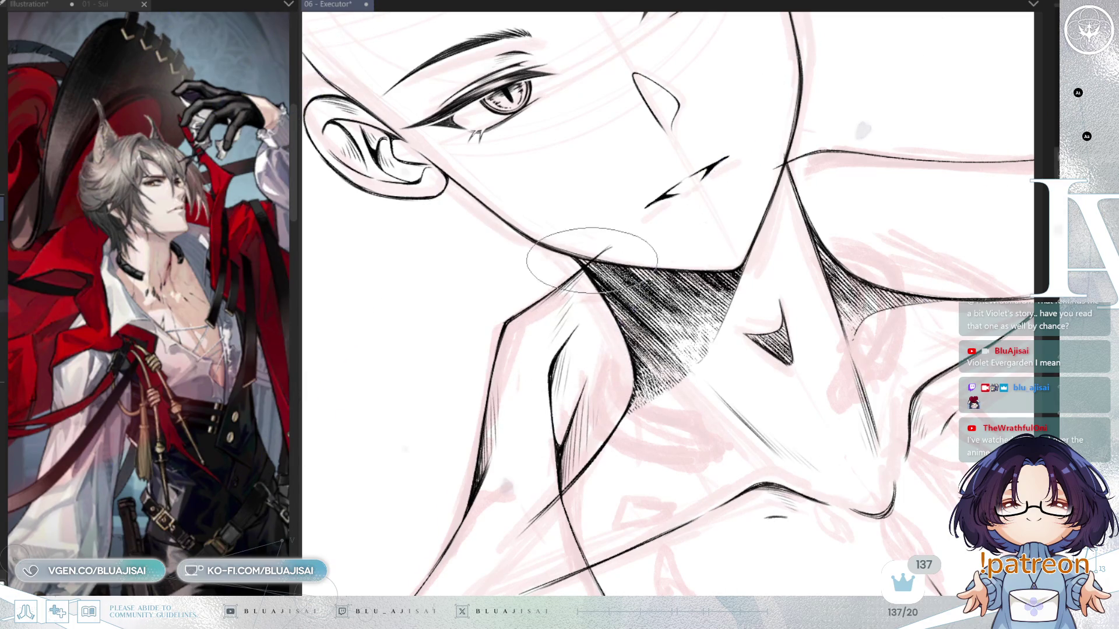
{"action": "left_click_drag", "start_coordinate": [541, 363], "coordinate": [665, 309]}
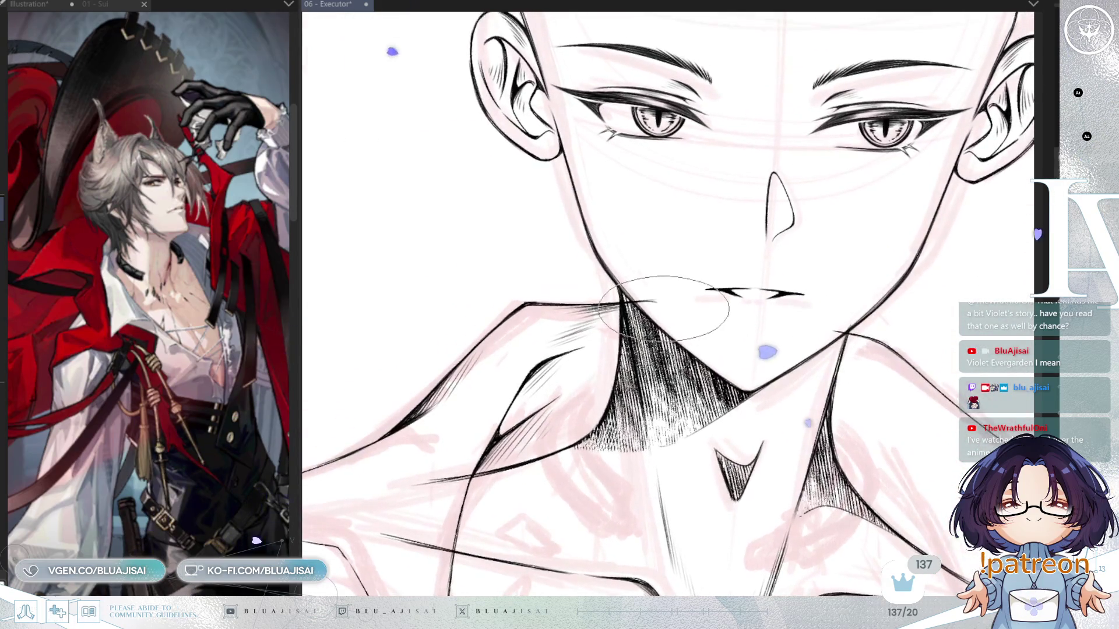
Shrink the brush with [ and zoom out to view the whole head and shoulders
{"action": "key", "text": "bracketleft"}
{"action": "key", "text": "bracketleft"}
{"action": "key", "text": "bracketleft"}
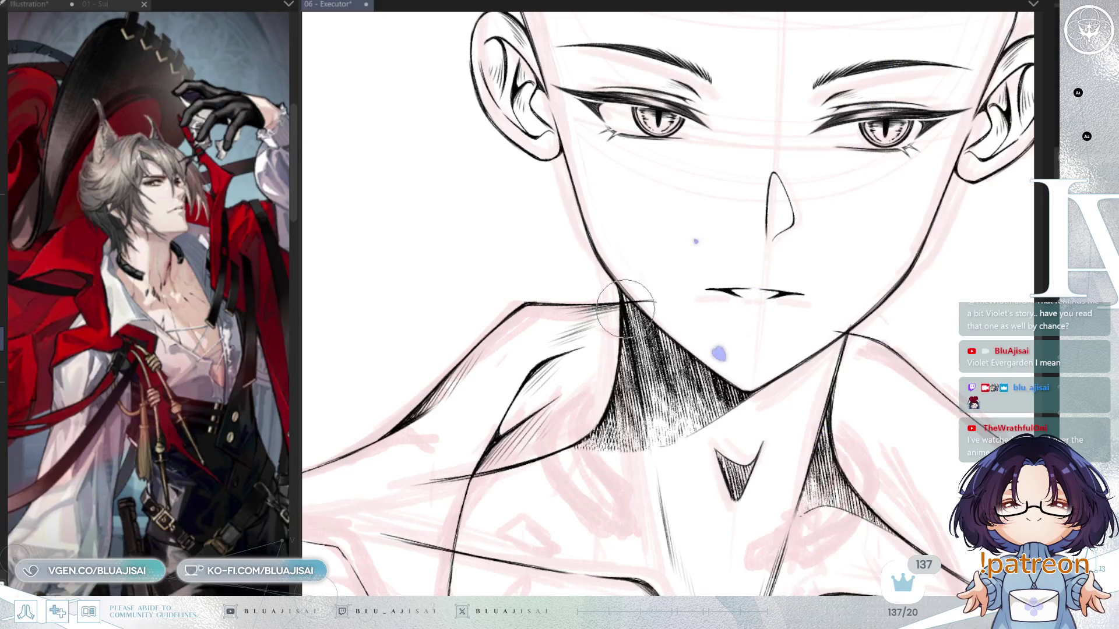
{"action": "key", "text": "ctrl+minus"}
{"action": "key", "text": "ctrl+minus"}
{"action": "key", "text": "ctrl+minus"}
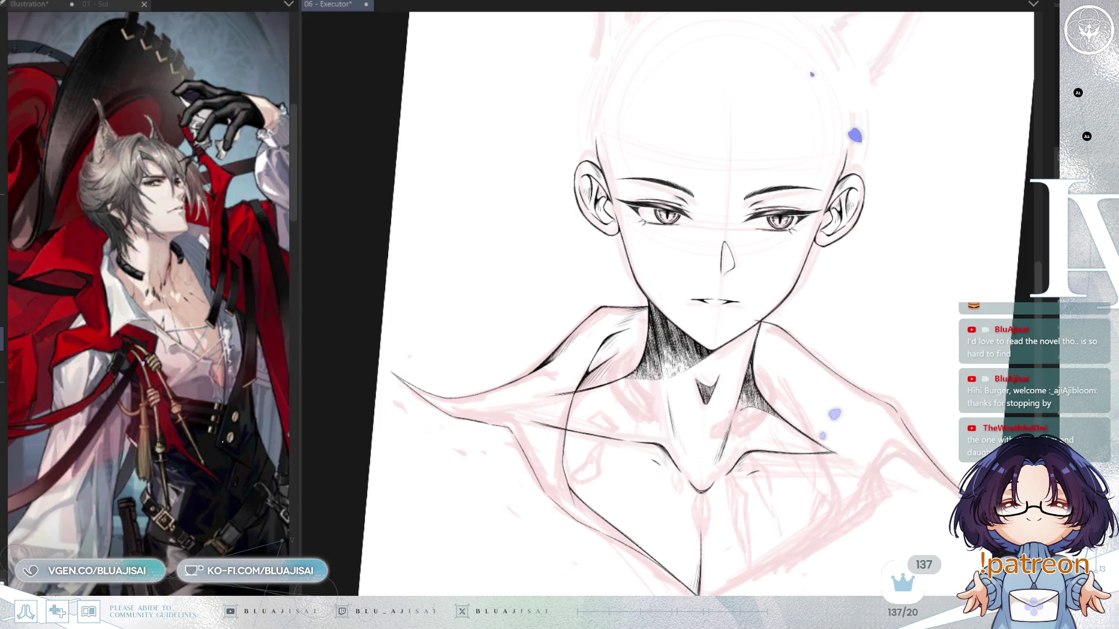
{"action": "scroll", "coordinate": [677, 264], "scroll_direction": "up", "scroll_amount": 3}
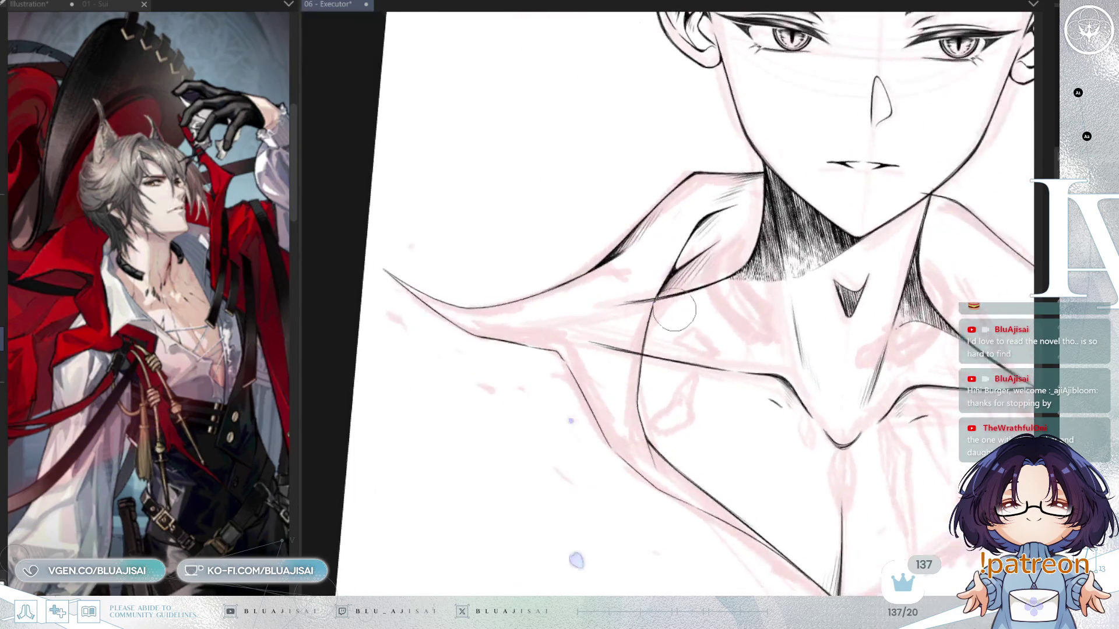
Frame the left collar at an angle and draw short thin hatch strokes under its line
{"action": "scroll", "coordinate": [677, 264], "scroll_direction": "up", "scroll_amount": 2}
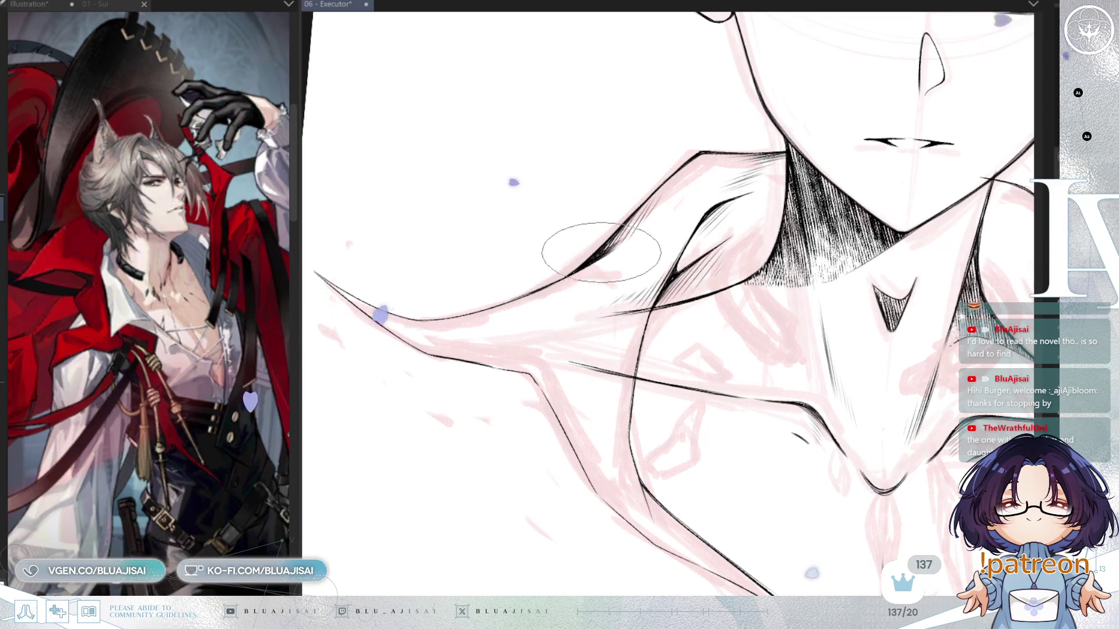
{"action": "scroll", "coordinate": [641, 226], "scroll_direction": "up", "scroll_amount": 1}
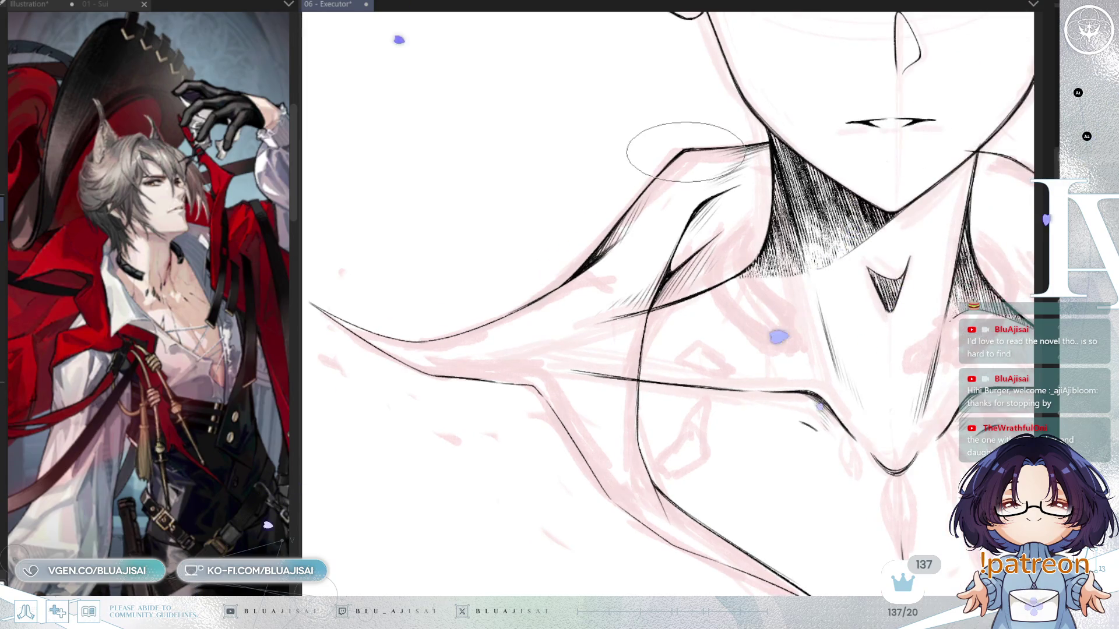
{"action": "scroll", "coordinate": [681, 152], "scroll_direction": "up", "scroll_amount": 1}
{"action": "key", "text": "-"}
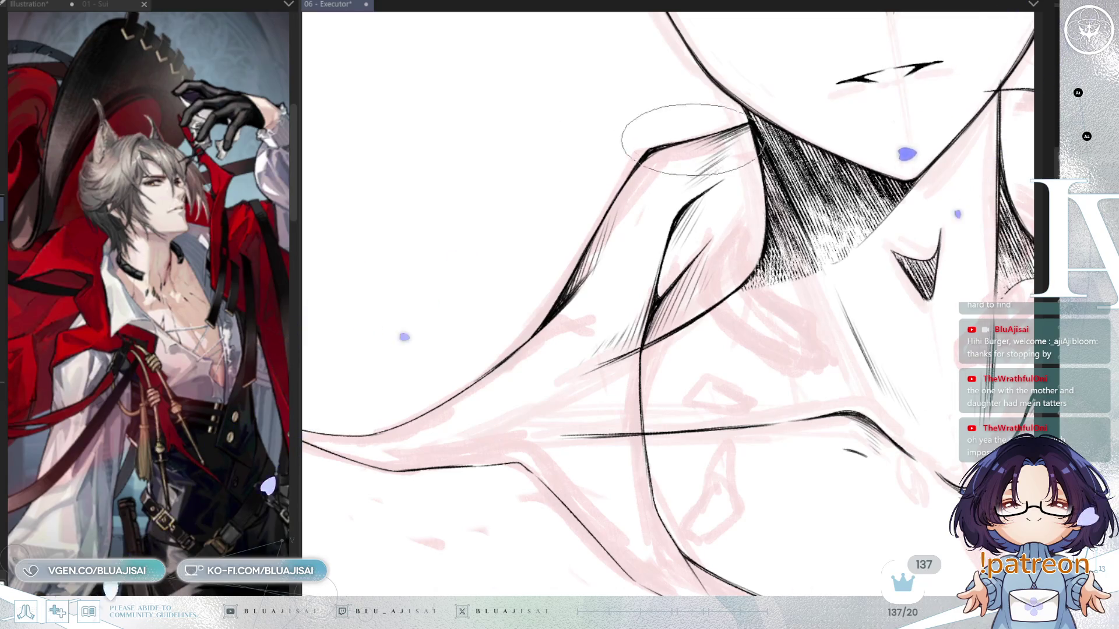
{"action": "mouse_move", "coordinate": [590, 298]}
{"action": "left_mouse_down"}
{"action": "mouse_move", "coordinate": [653, 240]}
{"action": "mouse_move", "coordinate": [662, 195]}
{"action": "left_mouse_up"}
{"action": "key", "text": "minus"}
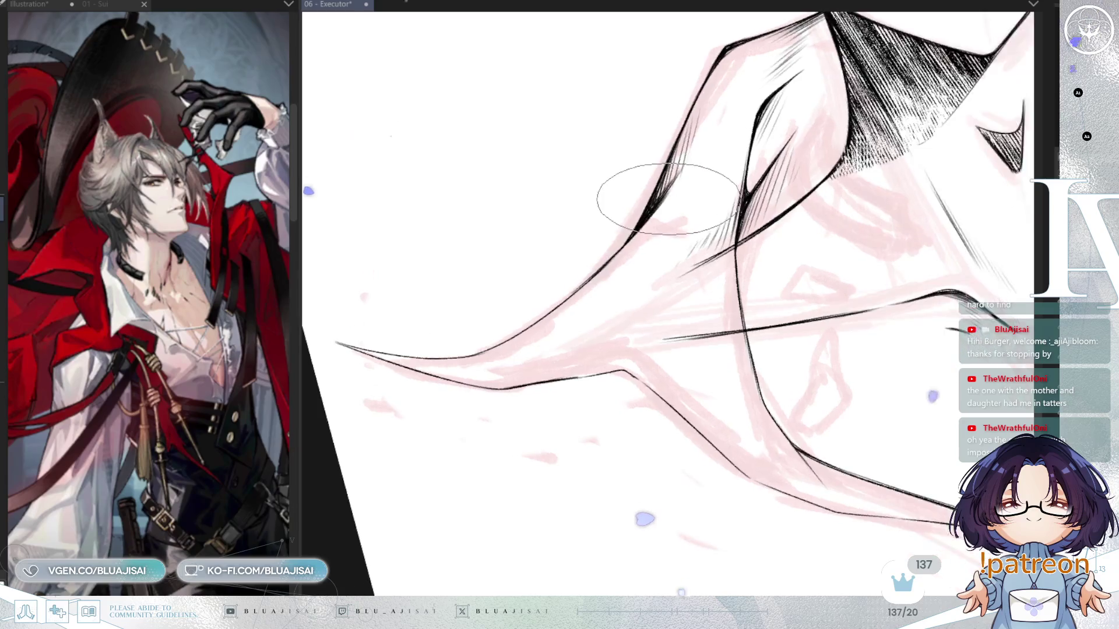
{"action": "key", "text": "minus"}
{"action": "key", "text": "minus"}
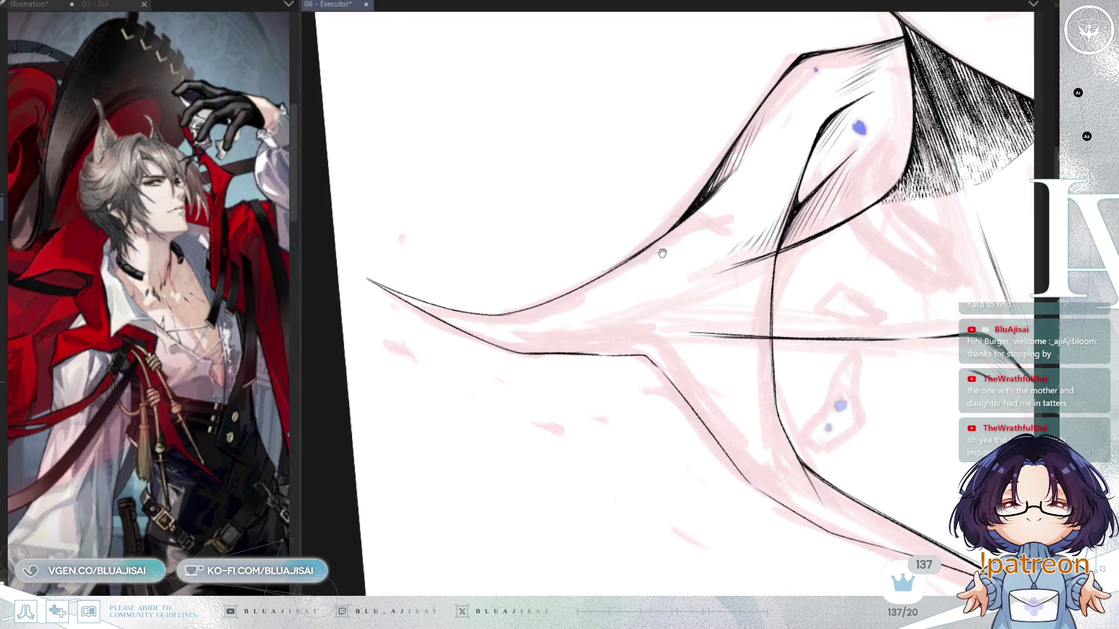
{"action": "key", "text": "minus"}
{"action": "key", "text": "minus"}
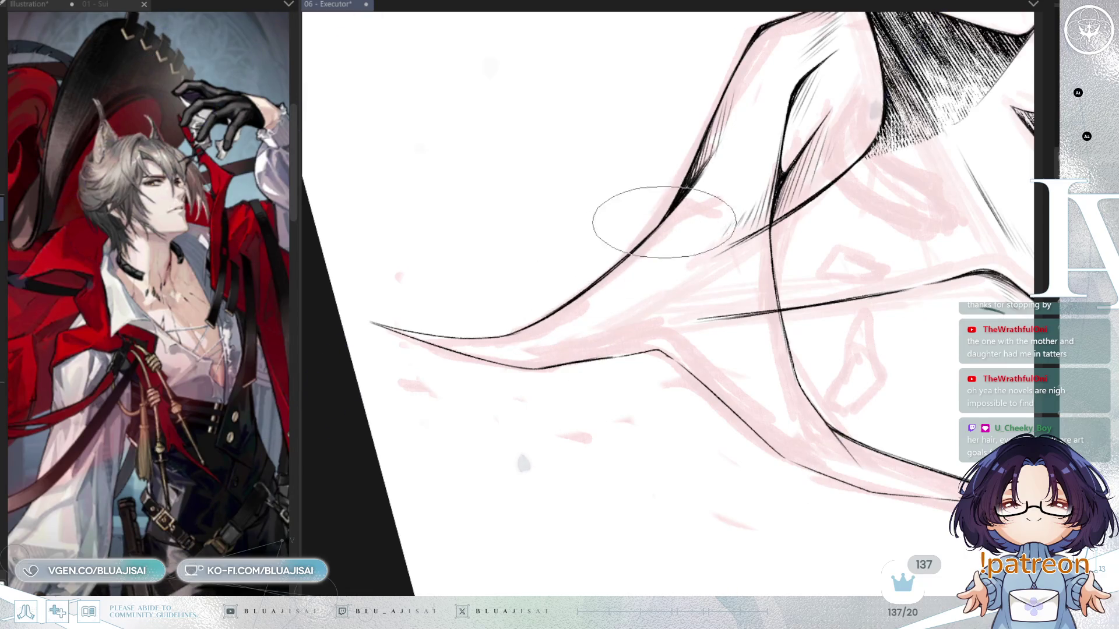
{"action": "left_click_drag", "start_coordinate": [638, 271], "coordinate": [656, 256]}
{"action": "left_click_drag", "start_coordinate": [798, 169], "coordinate": [718, 336]}
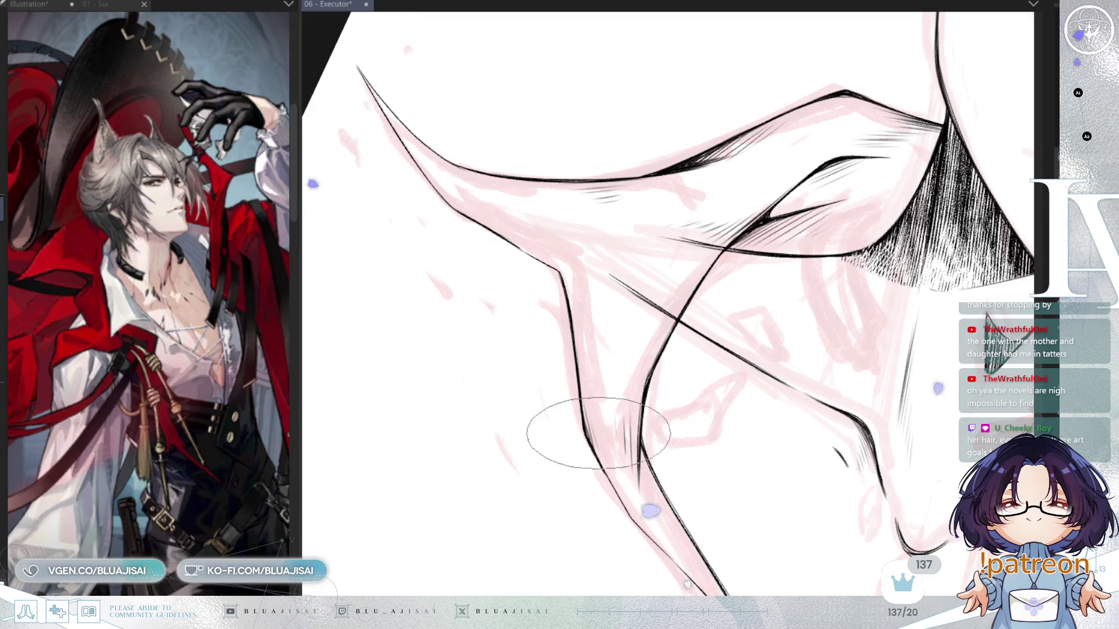
{"action": "key", "text": "h"}
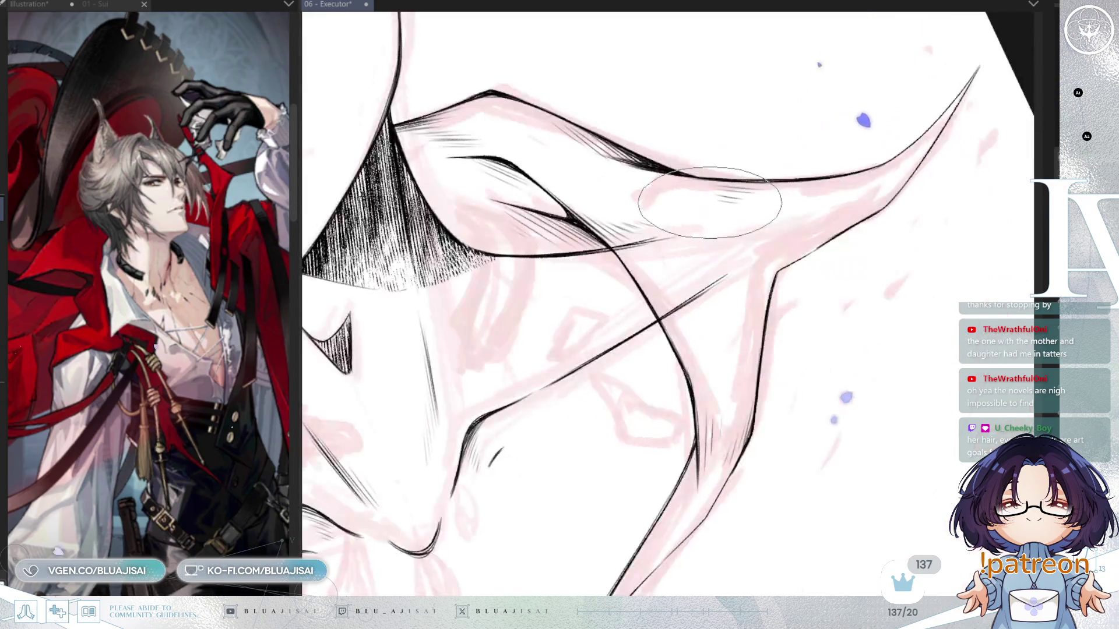
{"action": "left_click_drag", "start_coordinate": [886, 227], "coordinate": [831, 225]}
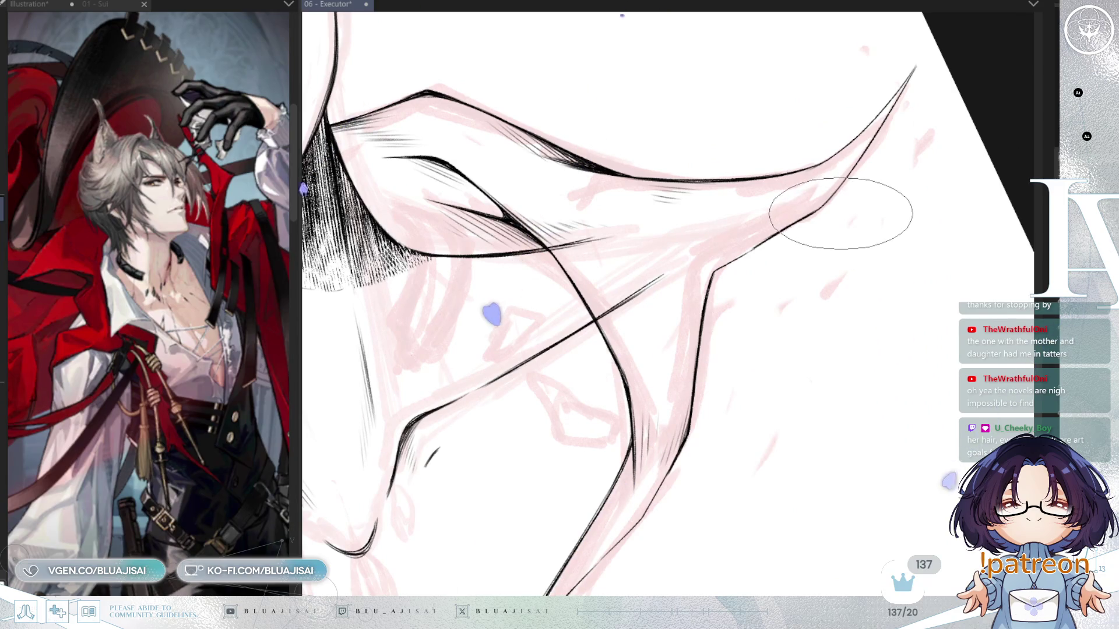
{"action": "key", "text": "minus"}
{"action": "key", "text": "minus"}
{"action": "key", "text": "minus"}
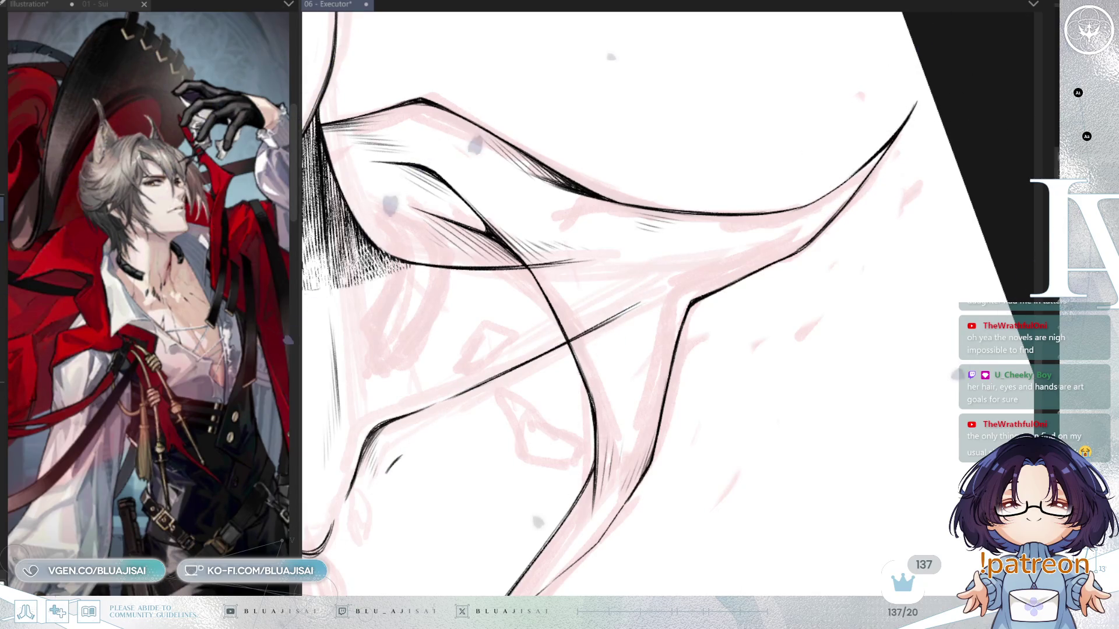
{"action": "scroll", "coordinate": [858, 186], "scroll_direction": "down", "scroll_amount": 2}
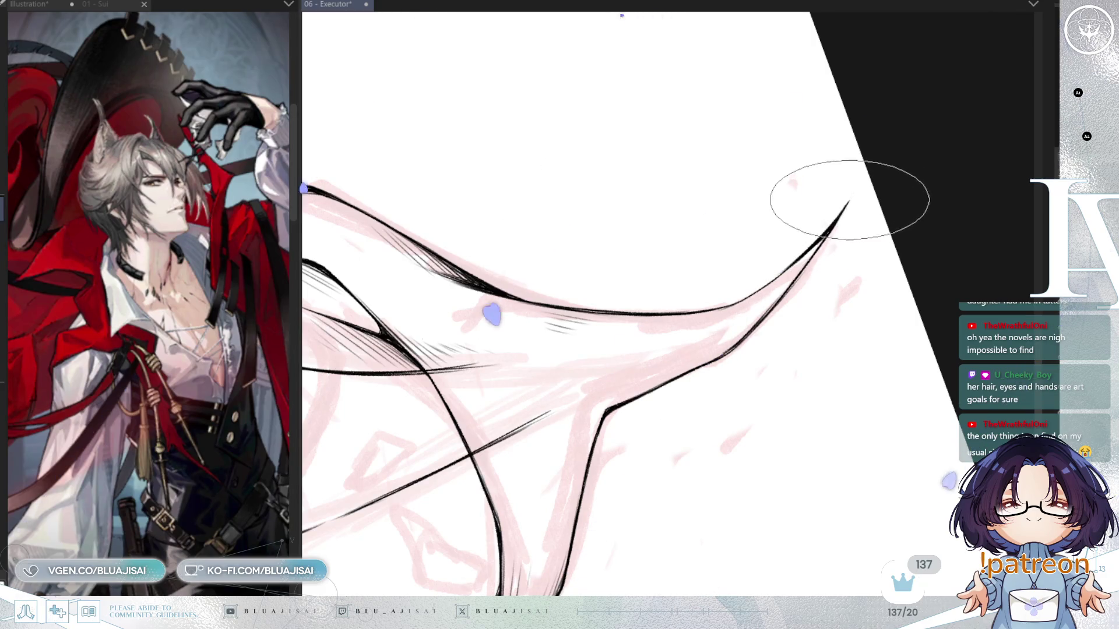
{"action": "left_click_drag", "start_coordinate": [670, 262], "coordinate": [545, 419]}
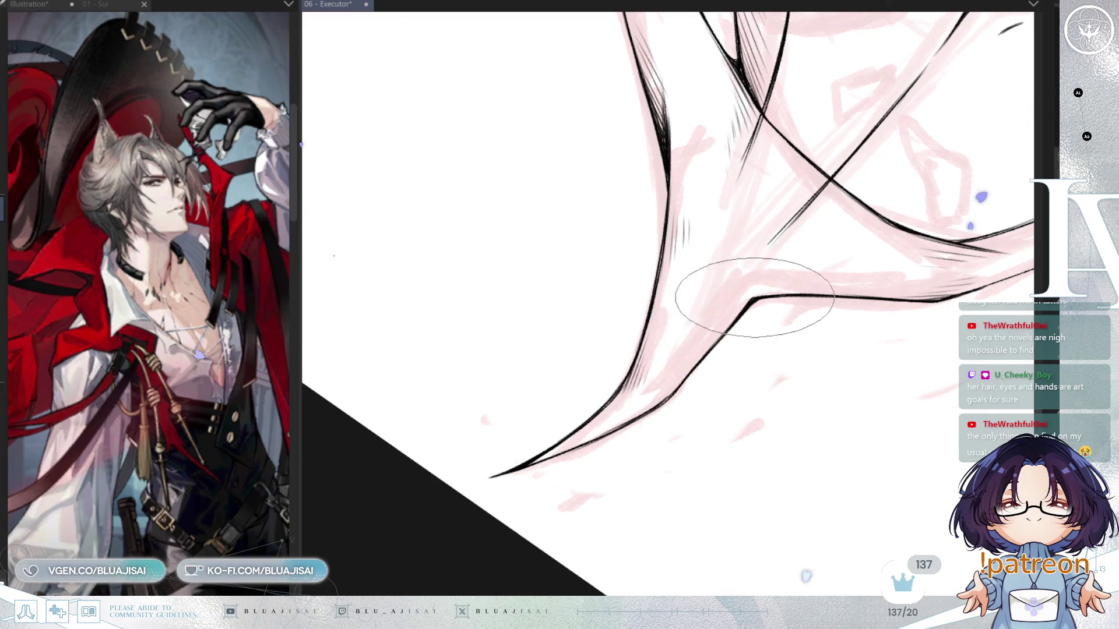
Redraw the lower collar line so both collar lines meet higher up
{"action": "key", "text": "asciicircum"}
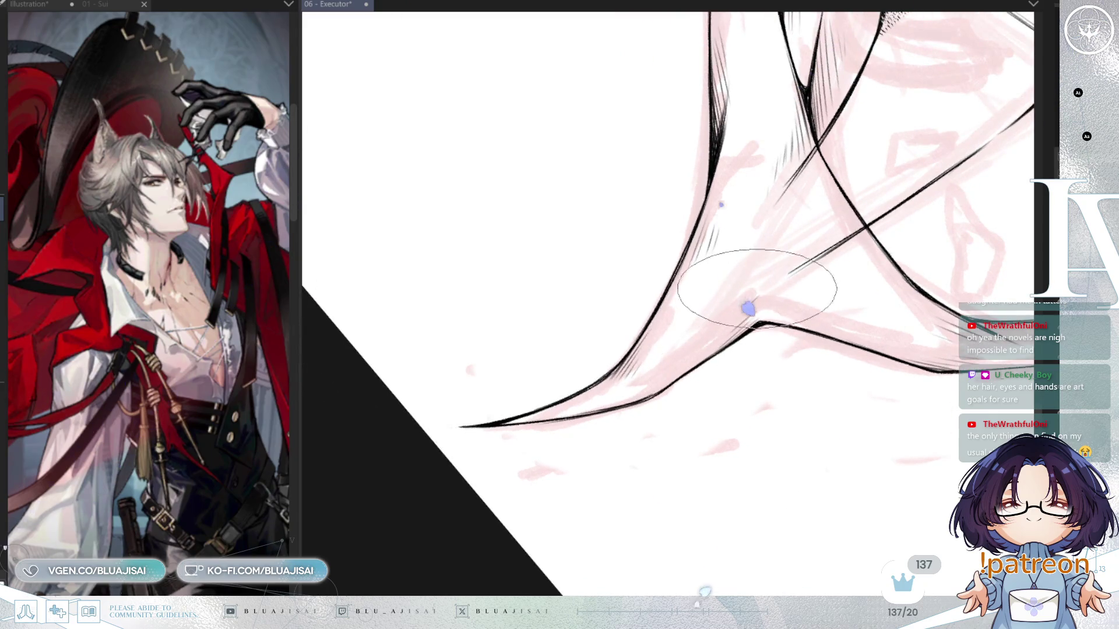
{"action": "mouse_move", "coordinate": [683, 344]}
{"action": "left_mouse_down"}
{"action": "mouse_move", "coordinate": [816, 245]}
{"action": "mouse_move", "coordinate": [849, 180]}
{"action": "mouse_move", "coordinate": [776, 386]}
{"action": "mouse_move", "coordinate": [749, 265]}
{"action": "left_mouse_up"}
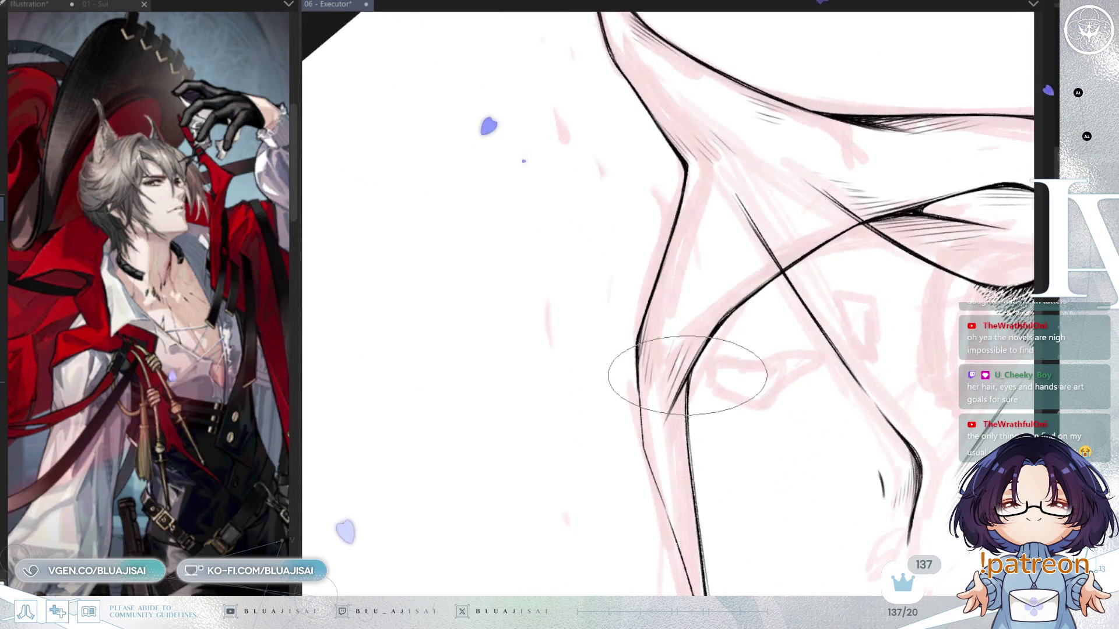
{"action": "left_click_drag", "start_coordinate": [686, 374], "coordinate": [682, 411]}
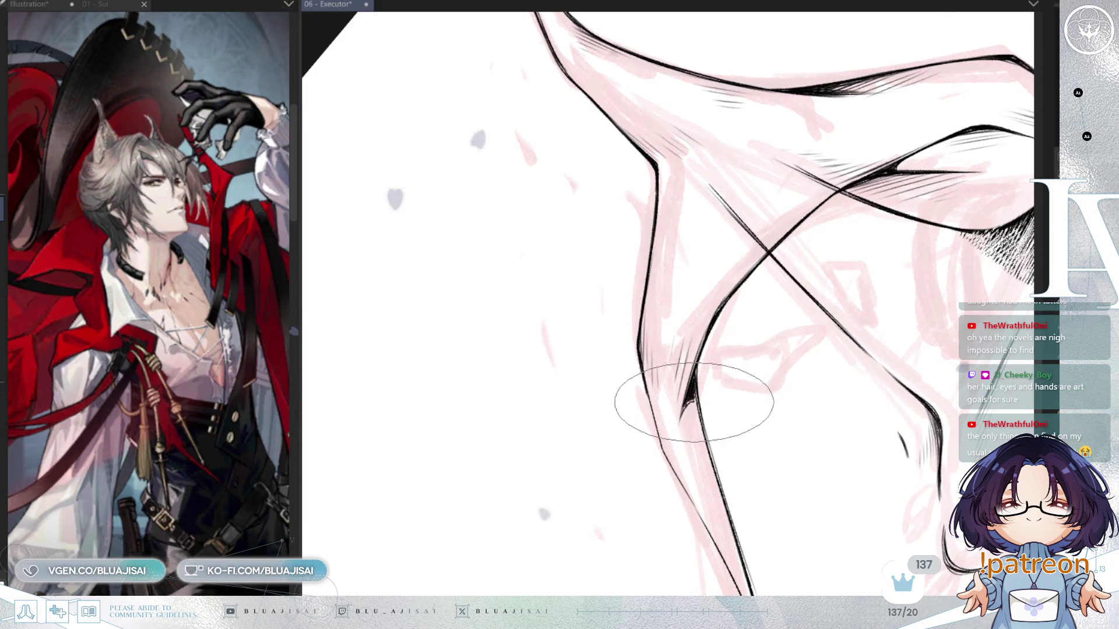
{"action": "key", "text": "asciicircum"}
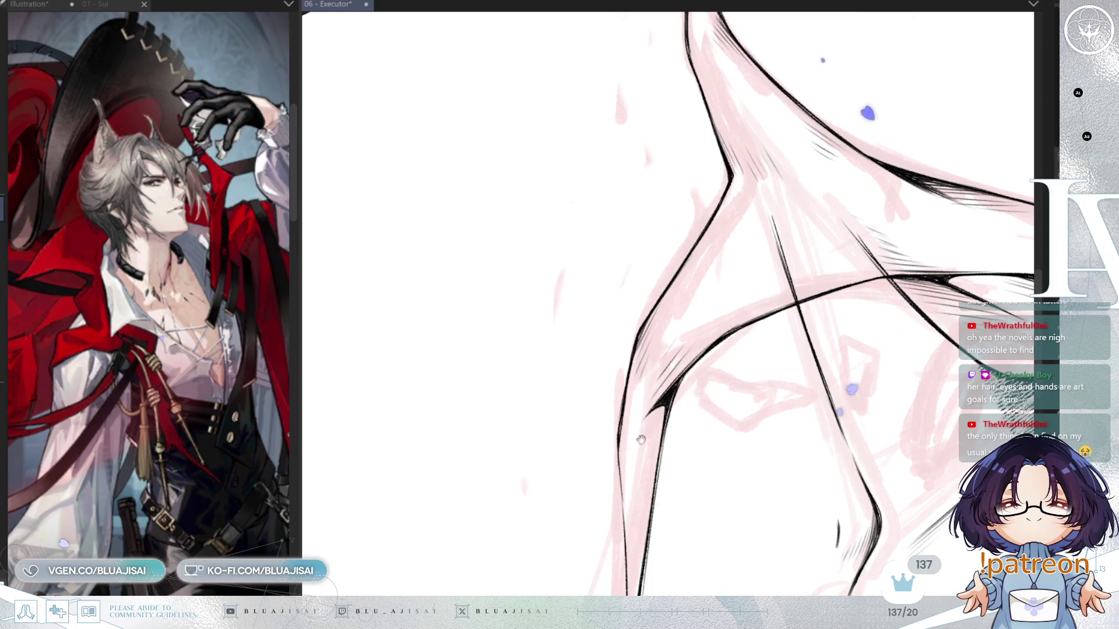
{"action": "left_click_drag", "start_coordinate": [631, 445], "coordinate": [605, 258]}
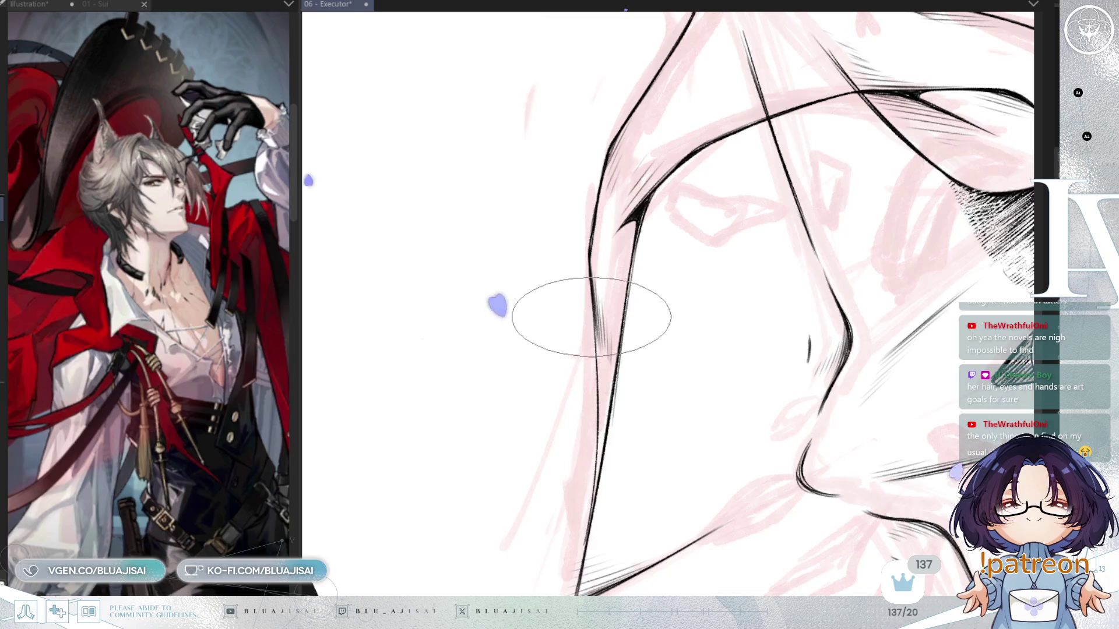
{"action": "mouse_move", "coordinate": [598, 406]}
{"action": "left_mouse_down"}
{"action": "mouse_move", "coordinate": [600, 425]}
{"action": "mouse_move", "coordinate": [597, 375]}
{"action": "mouse_move", "coordinate": [600, 437]}
{"action": "left_mouse_up"}
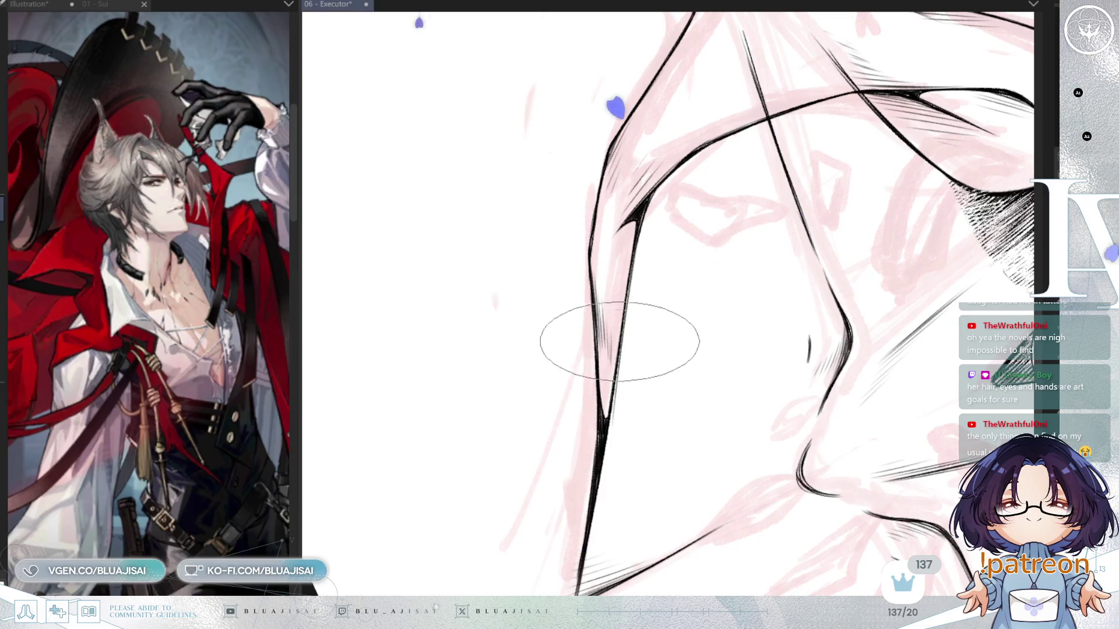
Zoom in on the collar's V point and enlarge the brush size
{"action": "mouse_move", "coordinate": [695, 312]}
{"action": "left_mouse_down"}
{"action": "mouse_move", "coordinate": [752, 275]}
{"action": "mouse_move", "coordinate": [751, 262]}
{"action": "mouse_move", "coordinate": [756, 271]}
{"action": "left_mouse_up"}
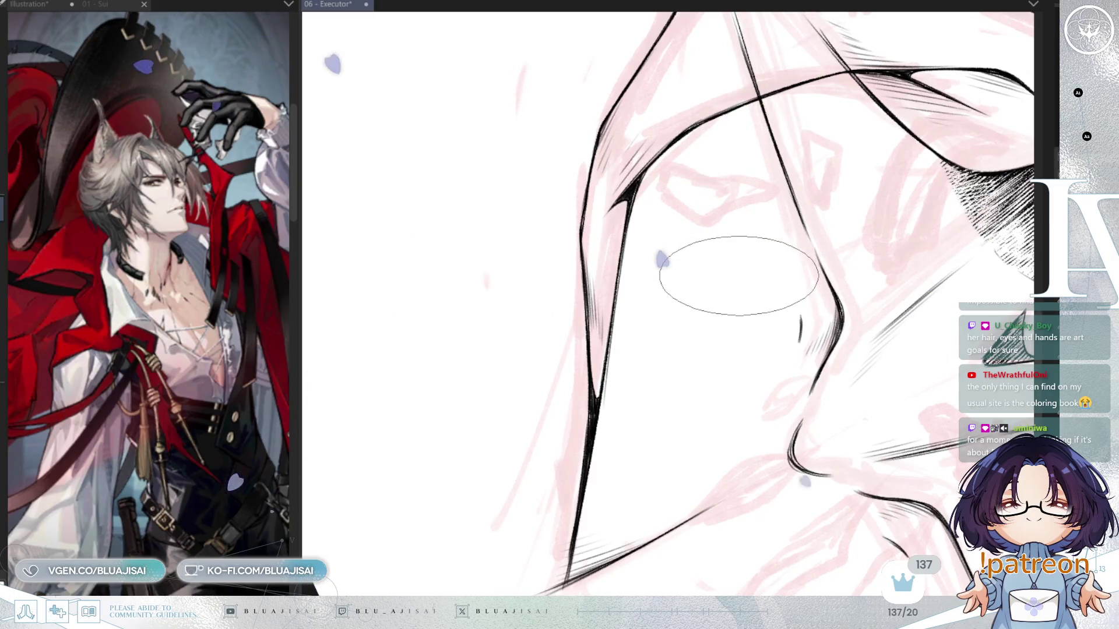
{"action": "left_click_drag", "start_coordinate": [744, 270], "coordinate": [987, 217]}
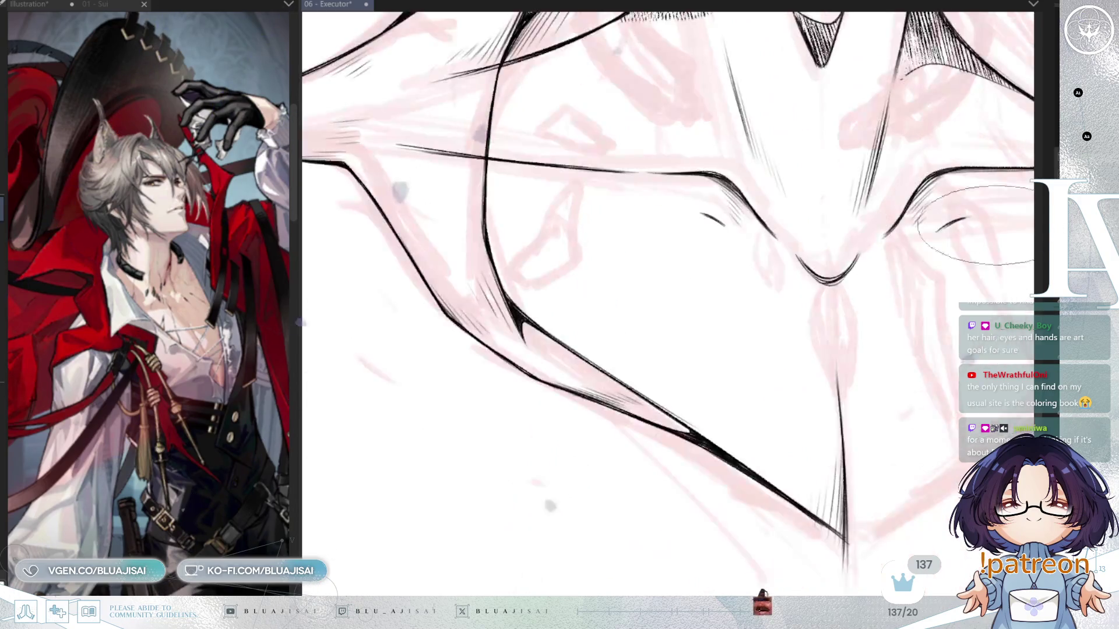
{"action": "mouse_move", "coordinate": [900, 262]}
{"action": "left_mouse_down"}
{"action": "mouse_move", "coordinate": [728, 233]}
{"action": "mouse_move", "coordinate": [682, 201]}
{"action": "left_mouse_up"}
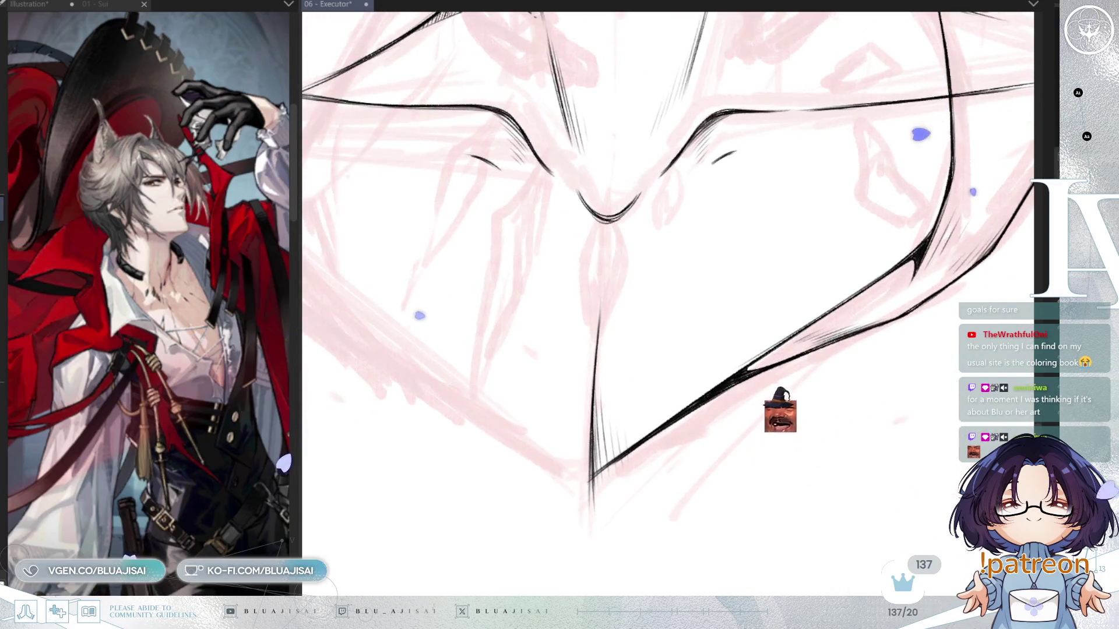
{"action": "key", "text": "e"}
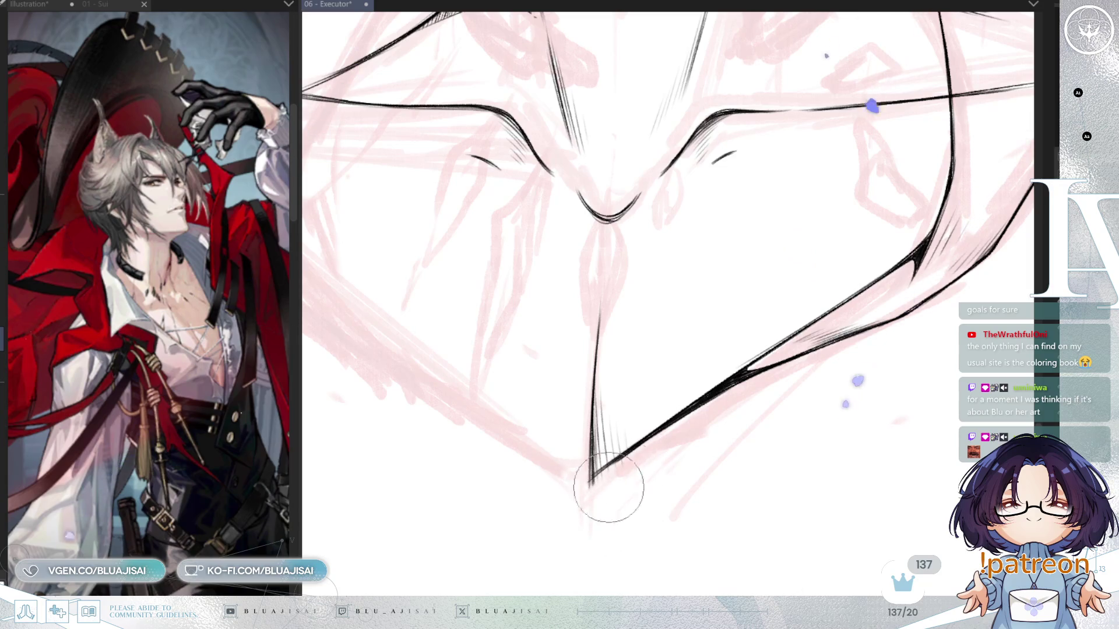
{"action": "mouse_move", "coordinate": [670, 444]}
{"action": "left_mouse_down"}
{"action": "mouse_move", "coordinate": [742, 387]}
{"action": "mouse_move", "coordinate": [674, 482]}
{"action": "mouse_move", "coordinate": [731, 275]}
{"action": "left_mouse_up"}
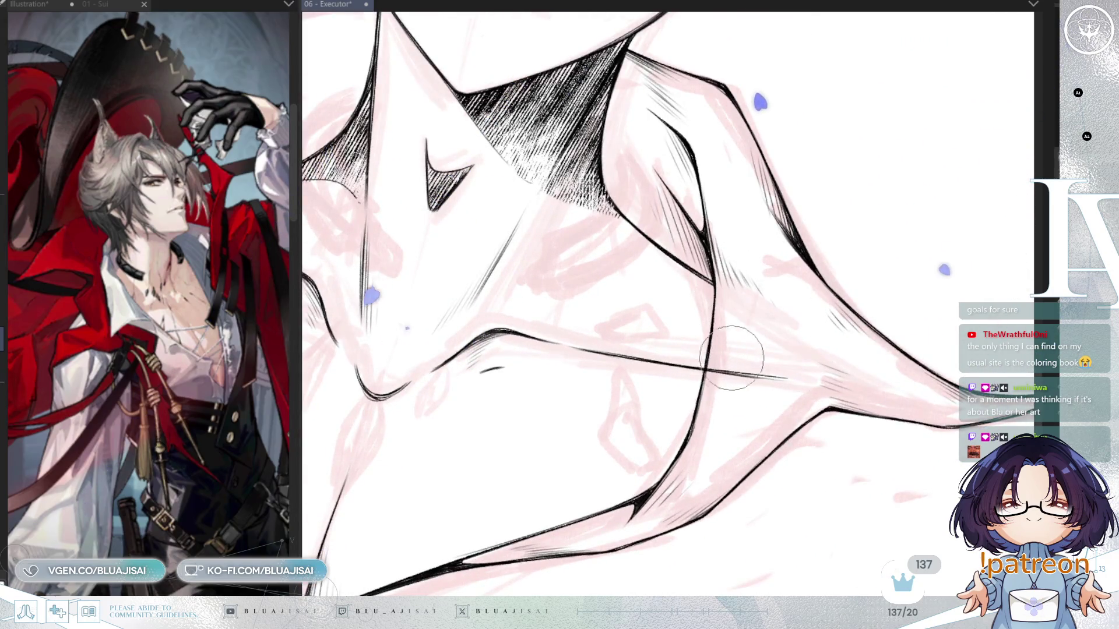
{"action": "left_click_drag", "start_coordinate": [849, 357], "coordinate": [823, 316]}
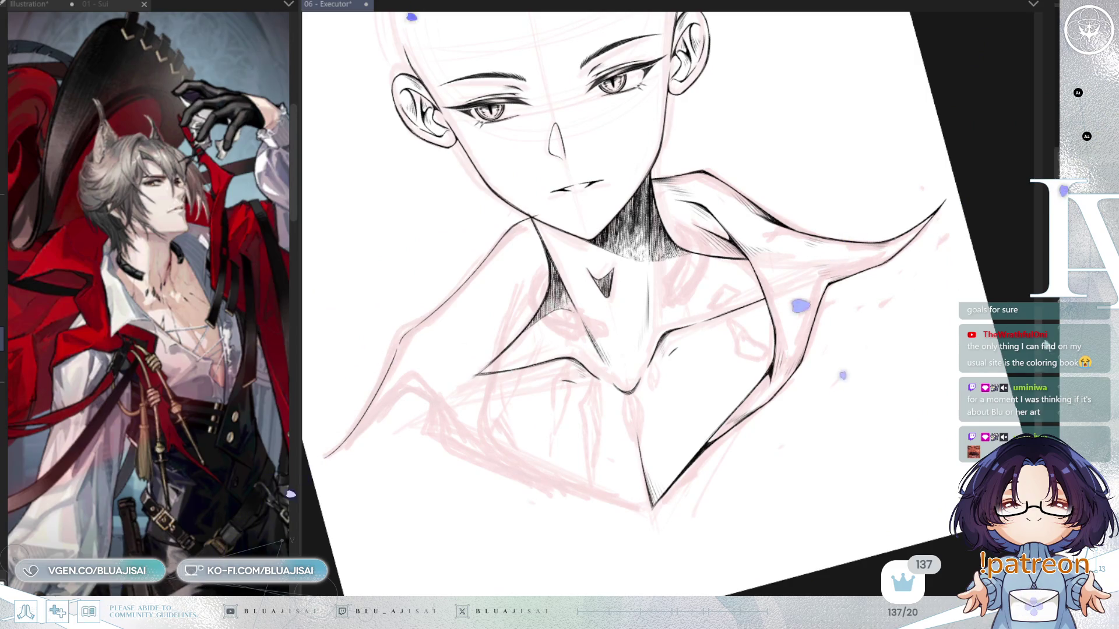
Rotate the canvas around the collar and fine-tune the brush size
{"action": "scroll", "coordinate": [653, 233], "scroll_direction": "up", "scroll_amount": 3}
{"action": "scroll", "coordinate": [652, 233], "scroll_direction": "down", "scroll_amount": 1}
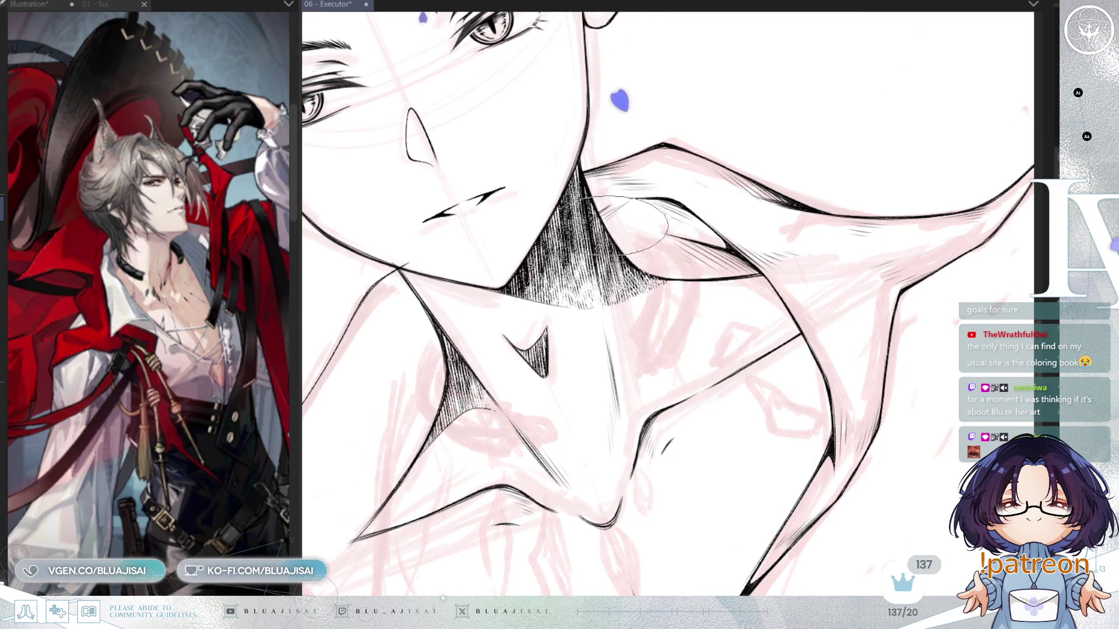
{"action": "left_click_drag", "start_coordinate": [638, 225], "coordinate": [647, 256]}
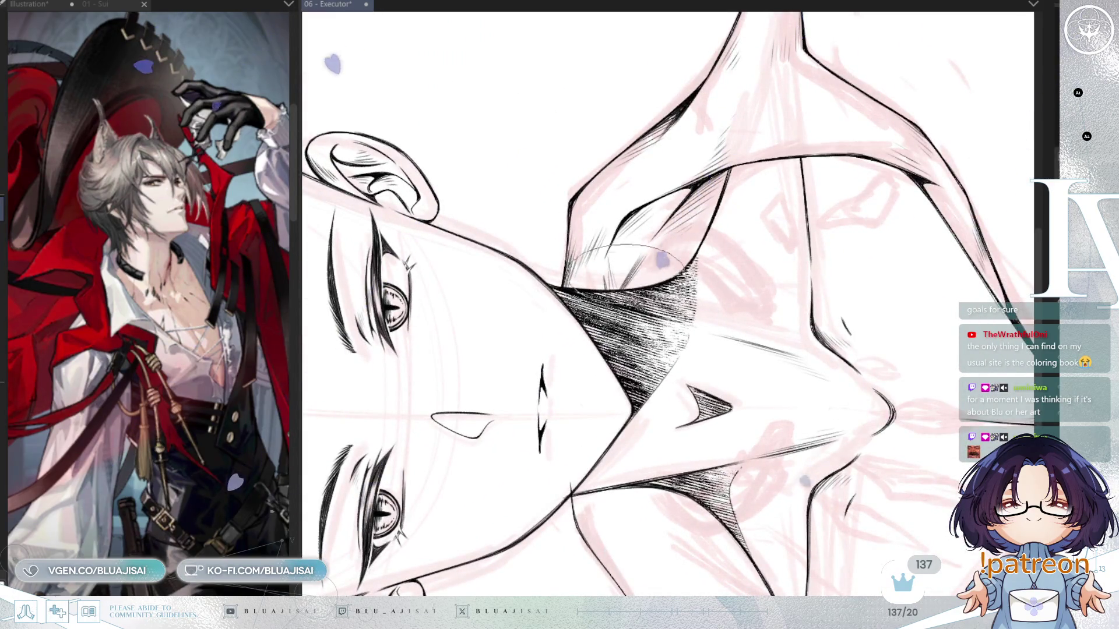
{"action": "key", "text": "bracketleft"}
{"action": "key", "text": "bracketleft"}
{"action": "key", "text": "bracketleft"}
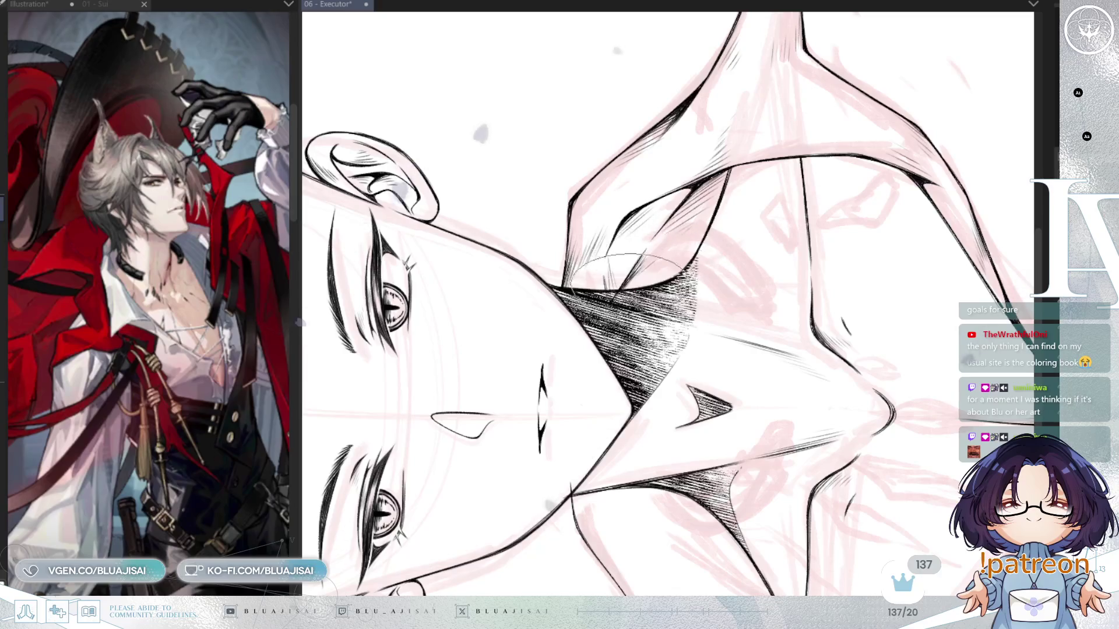
{"action": "key", "text": "bracketright"}
{"action": "key", "text": "bracketright"}
{"action": "key", "text": "bracketright"}
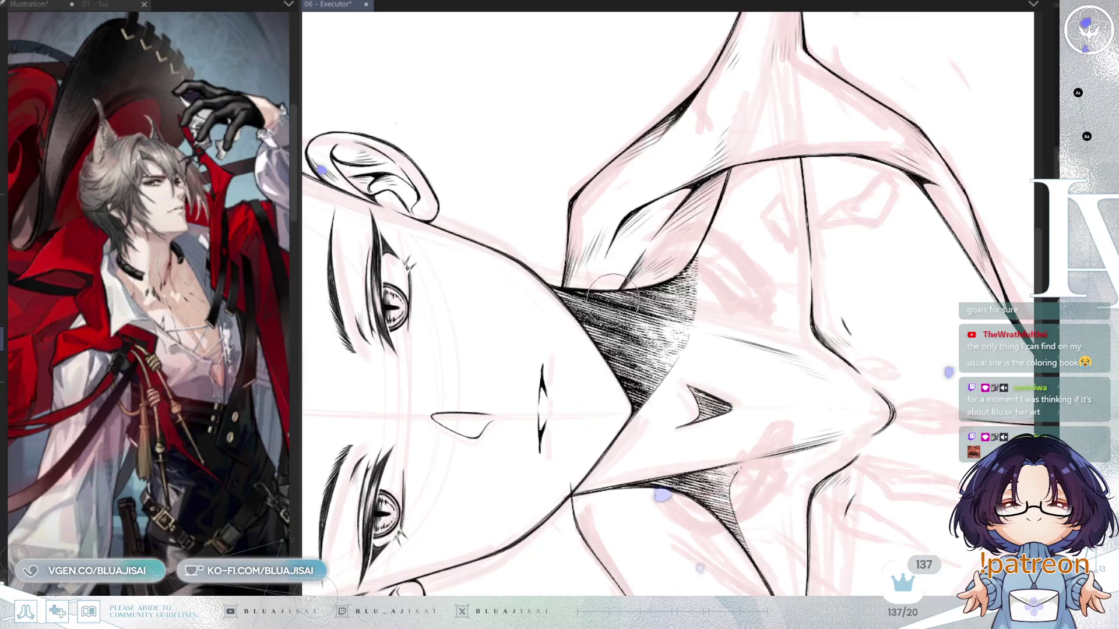
{"action": "key", "text": "asciicircum"}
{"action": "key", "text": "asciicircum"}
{"action": "key", "text": "asciicircum"}
{"action": "scroll", "coordinate": [942, 260], "scroll_direction": "down", "scroll_amount": 3}
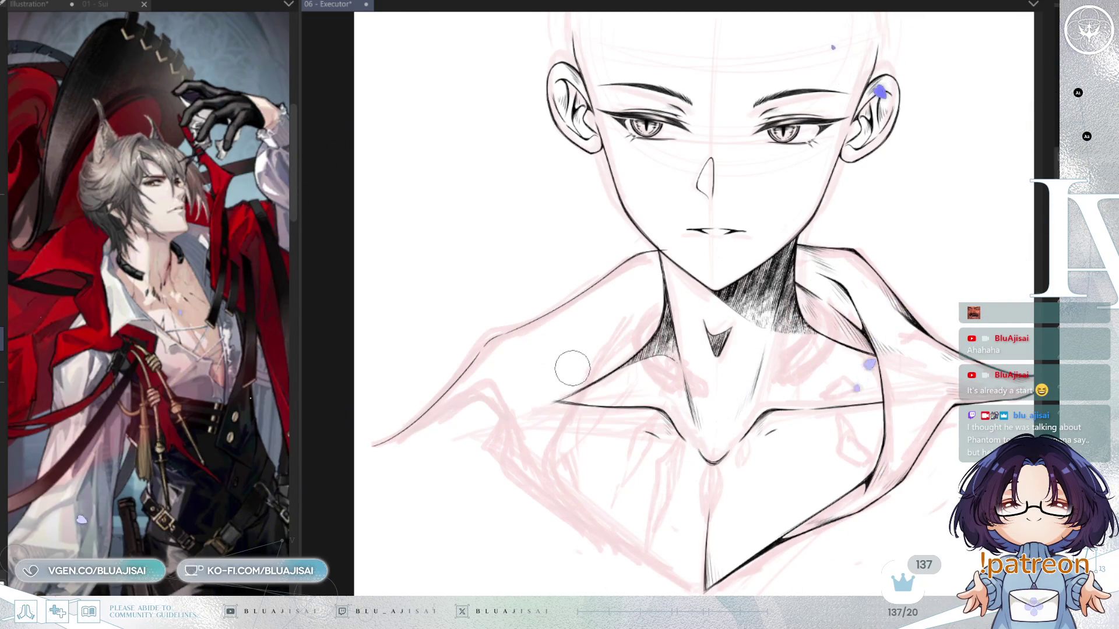
{"action": "scroll", "coordinate": [529, 393], "scroll_direction": "up", "scroll_amount": 2}
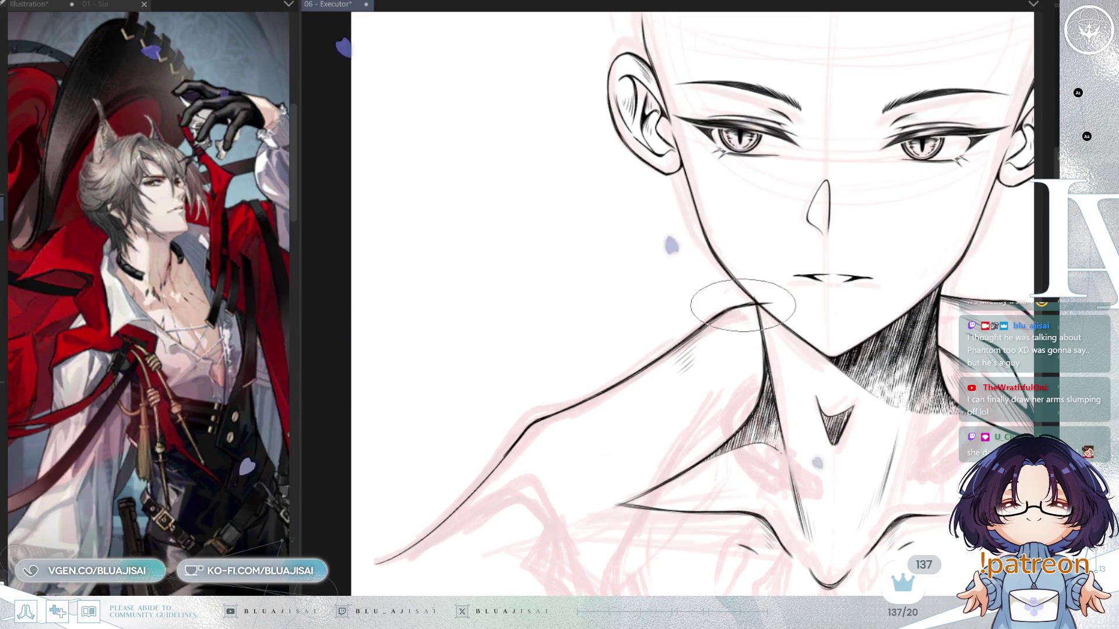
Add a short stroke at the collar line's end and a line curving down from the left collar edge
{"action": "left_click_drag", "start_coordinate": [516, 474], "coordinate": [626, 340]}
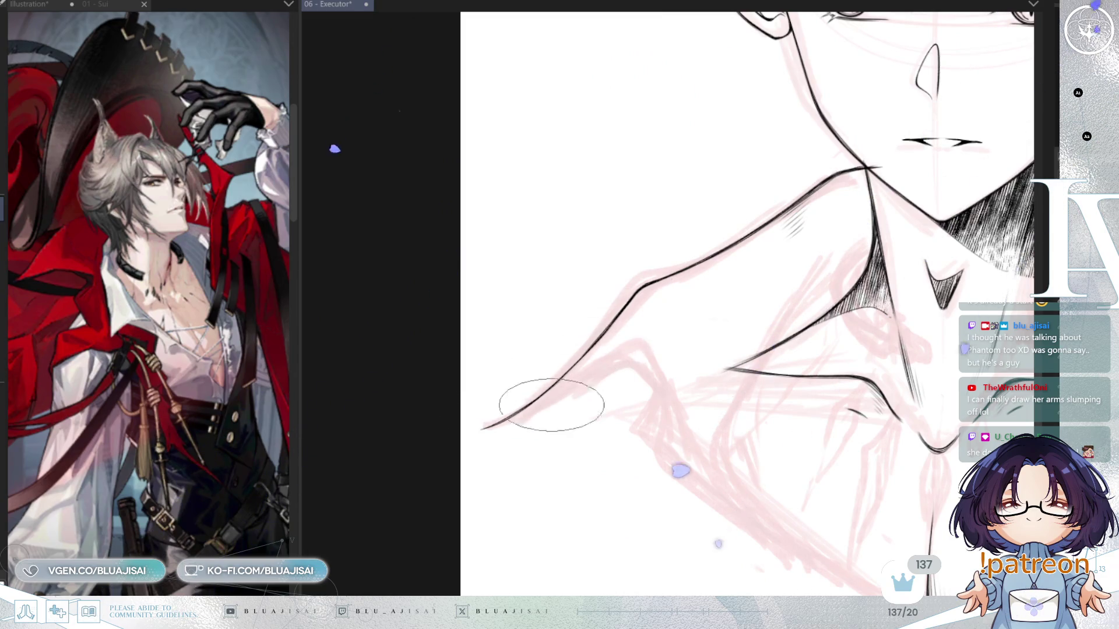
{"action": "key", "text": "minus"}
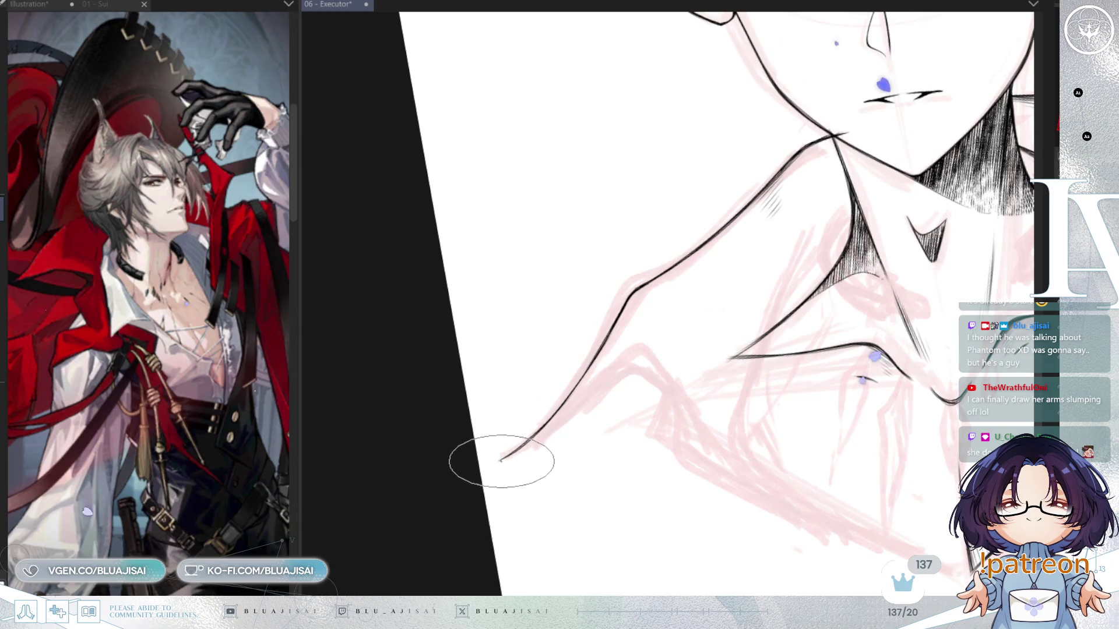
{"action": "left_click_drag", "start_coordinate": [550, 428], "coordinate": [500, 459]}
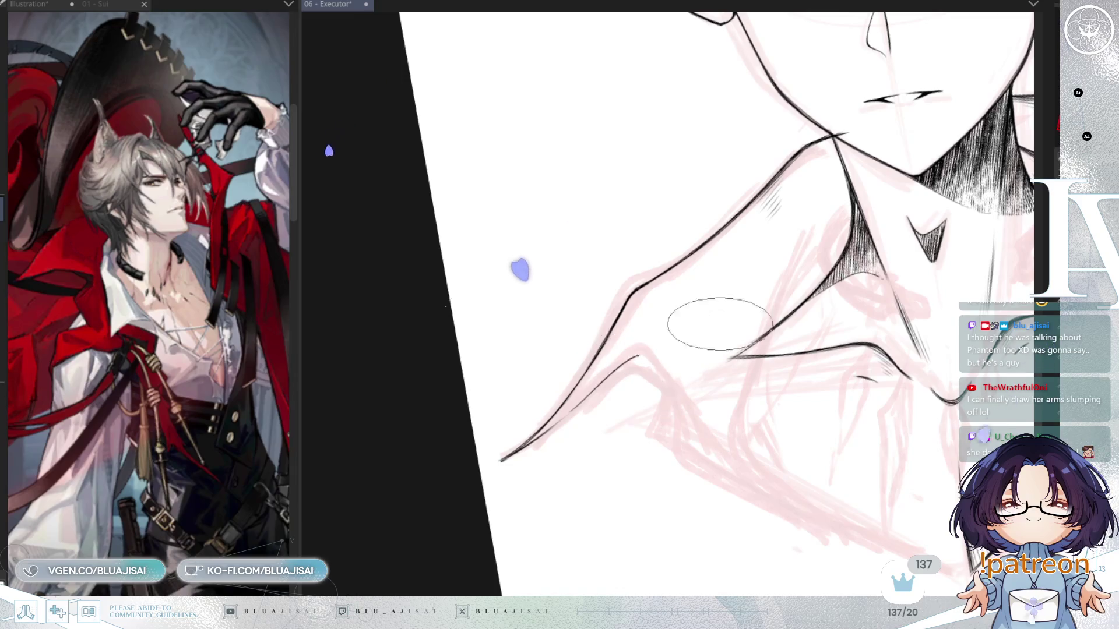
{"action": "key", "text": "asciicircum"}
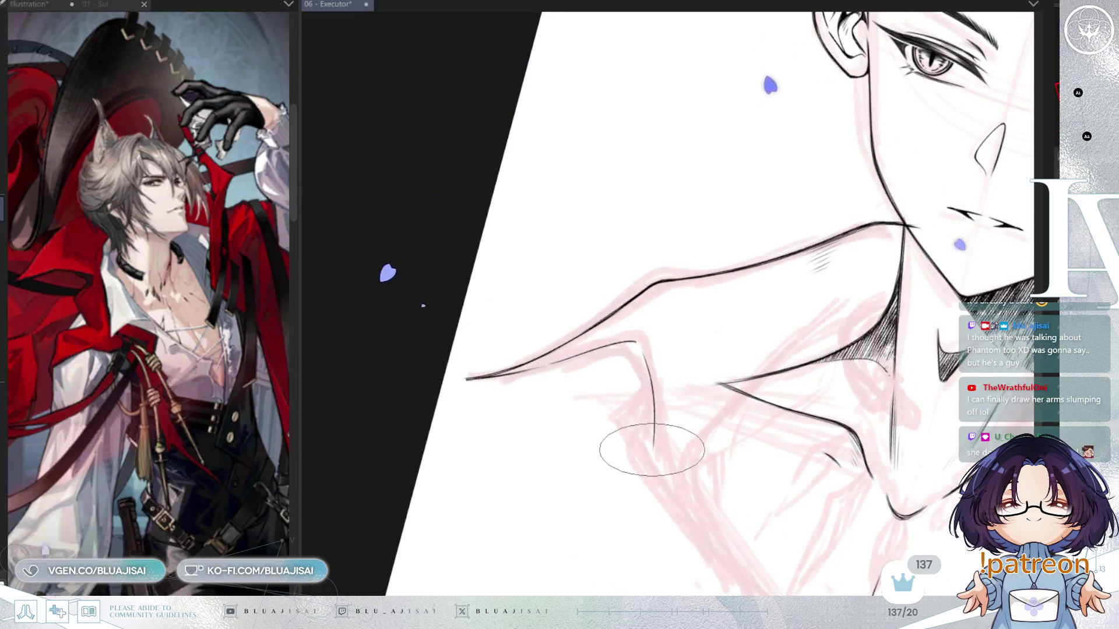
{"action": "left_click_drag", "start_coordinate": [636, 343], "coordinate": [670, 487]}
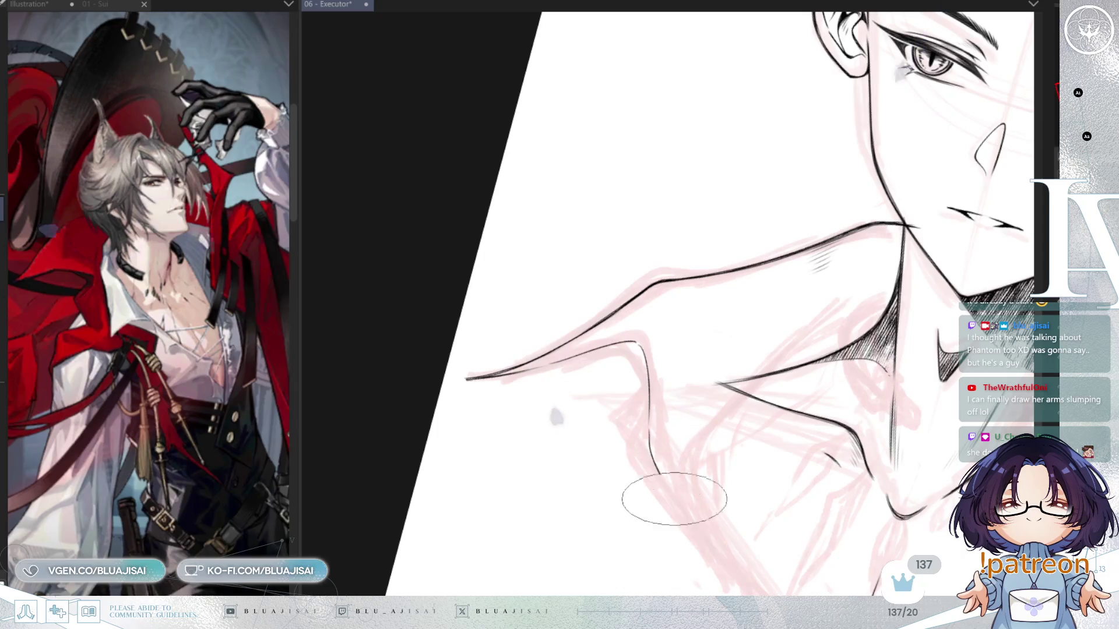
{"action": "key", "text": "h"}
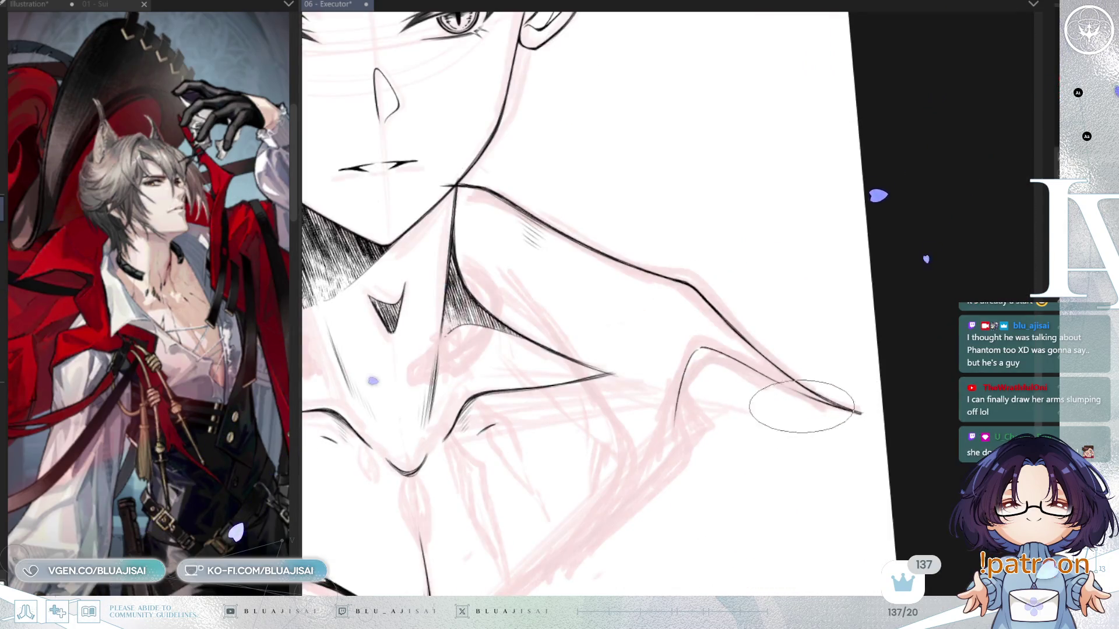
{"action": "left_click_drag", "start_coordinate": [799, 416], "coordinate": [874, 336]}
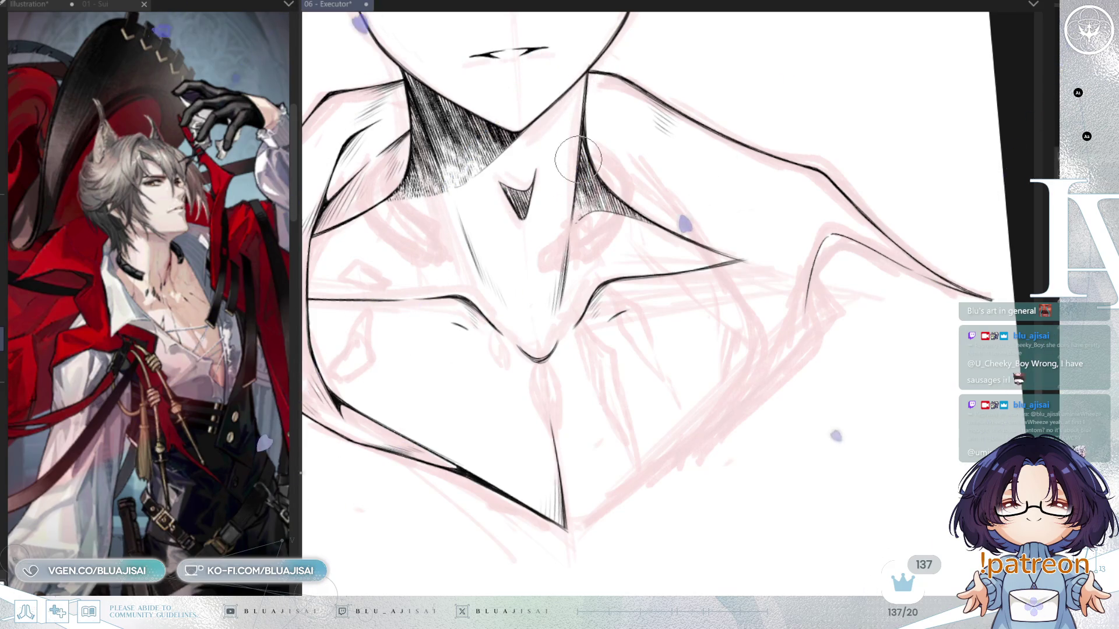
Pan right and up, then mirror the canvas to check the collar's balance
{"action": "left_click_drag", "start_coordinate": [771, 354], "coordinate": [806, 307]}
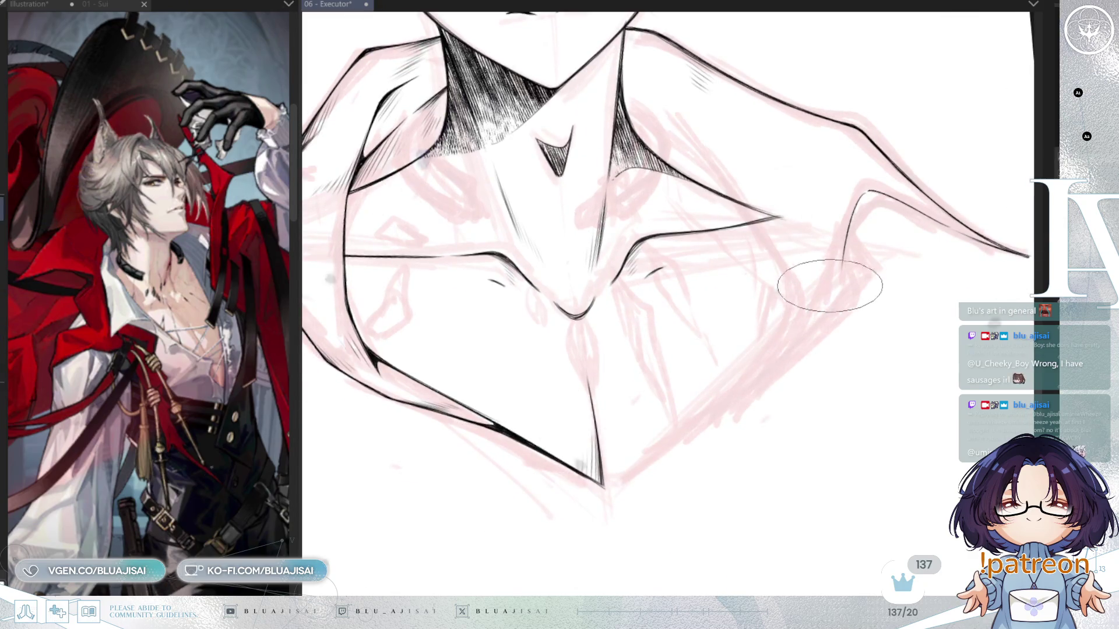
{"action": "key", "text": "h"}
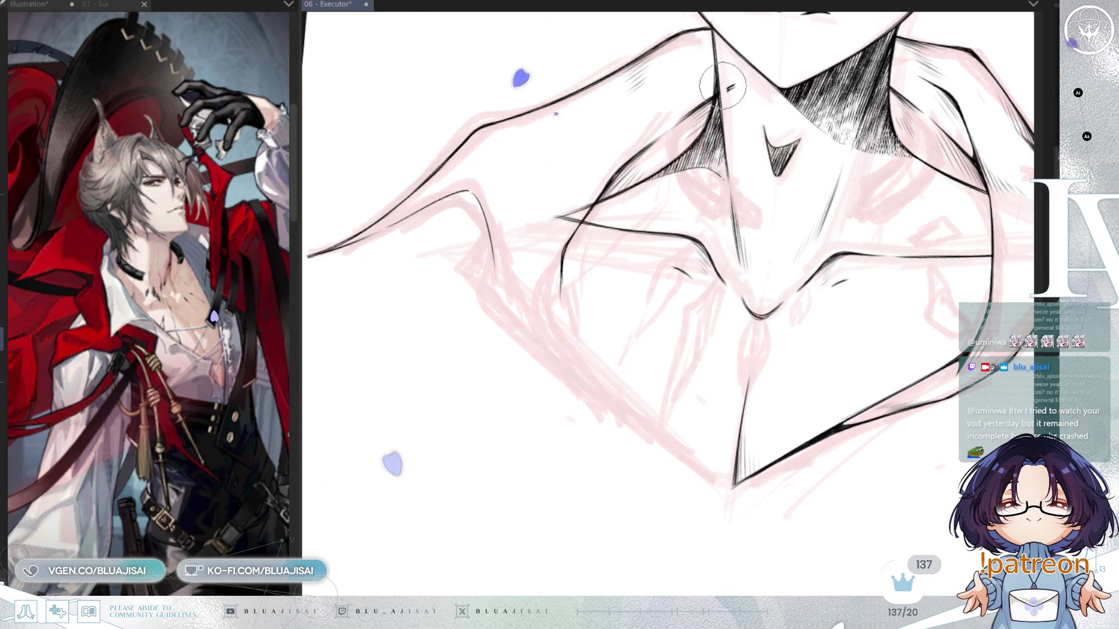
Hatch the chin-neck corner and extend the collarbone and right shirt lines to the V point
{"action": "mouse_move", "coordinate": [739, 134]}
{"action": "left_mouse_down"}
{"action": "mouse_move", "coordinate": [611, 360]}
{"action": "mouse_move", "coordinate": [626, 403]}
{"action": "left_mouse_up"}
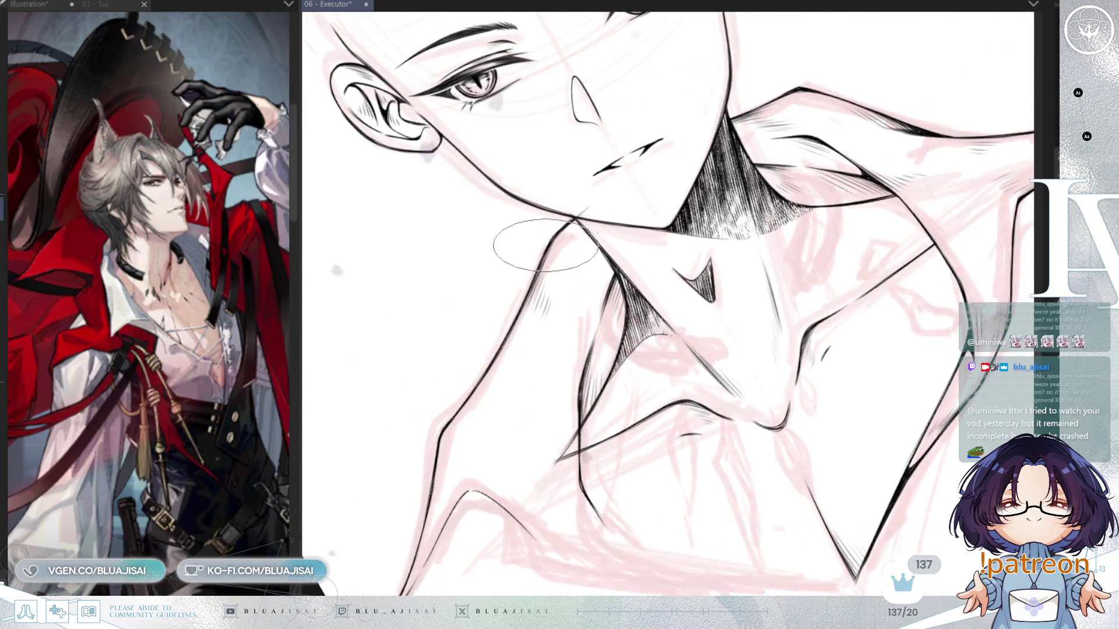
{"action": "left_click_drag", "start_coordinate": [582, 230], "coordinate": [573, 244]}
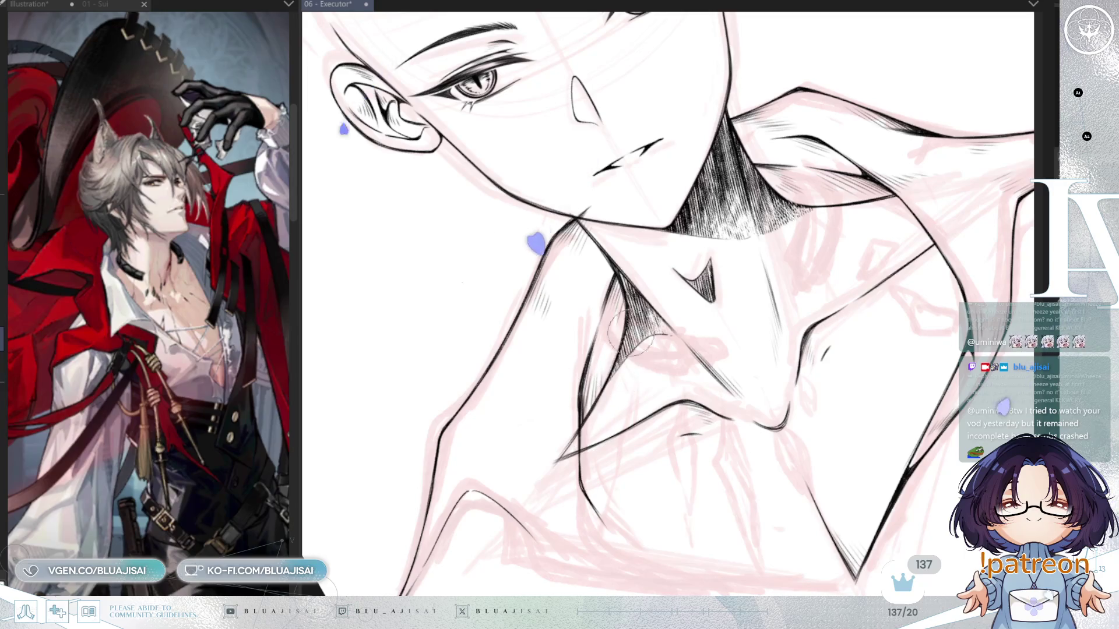
{"action": "mouse_move", "coordinate": [631, 335]}
{"action": "left_mouse_down"}
{"action": "mouse_move", "coordinate": [657, 289]}
{"action": "mouse_move", "coordinate": [757, 350]}
{"action": "mouse_move", "coordinate": [802, 318]}
{"action": "left_mouse_up"}
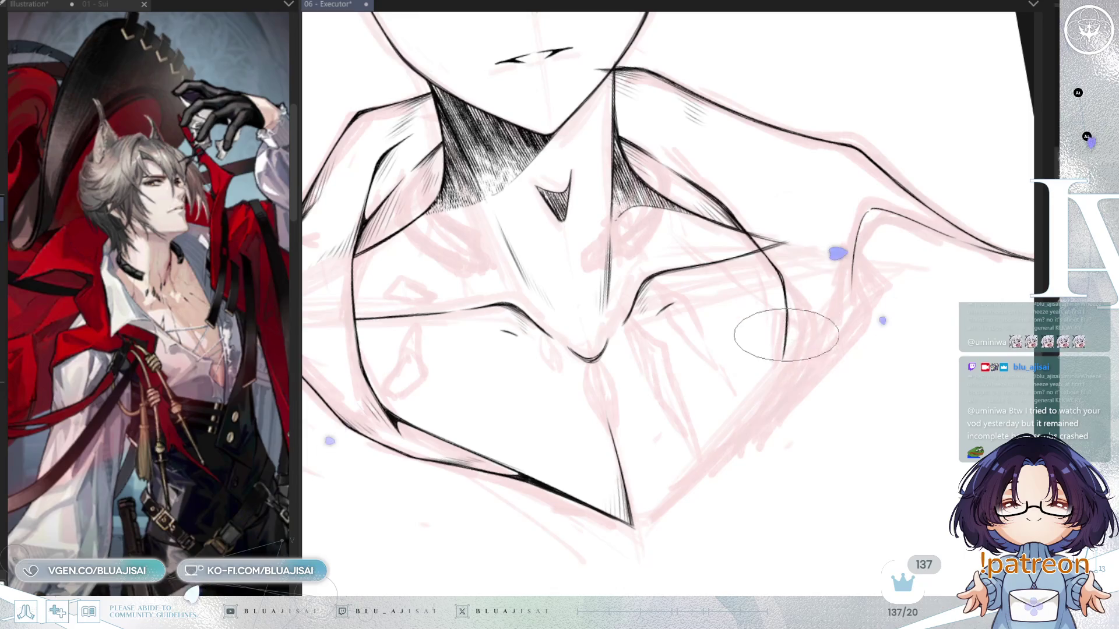
{"action": "left_click_drag", "start_coordinate": [773, 367], "coordinate": [648, 516]}
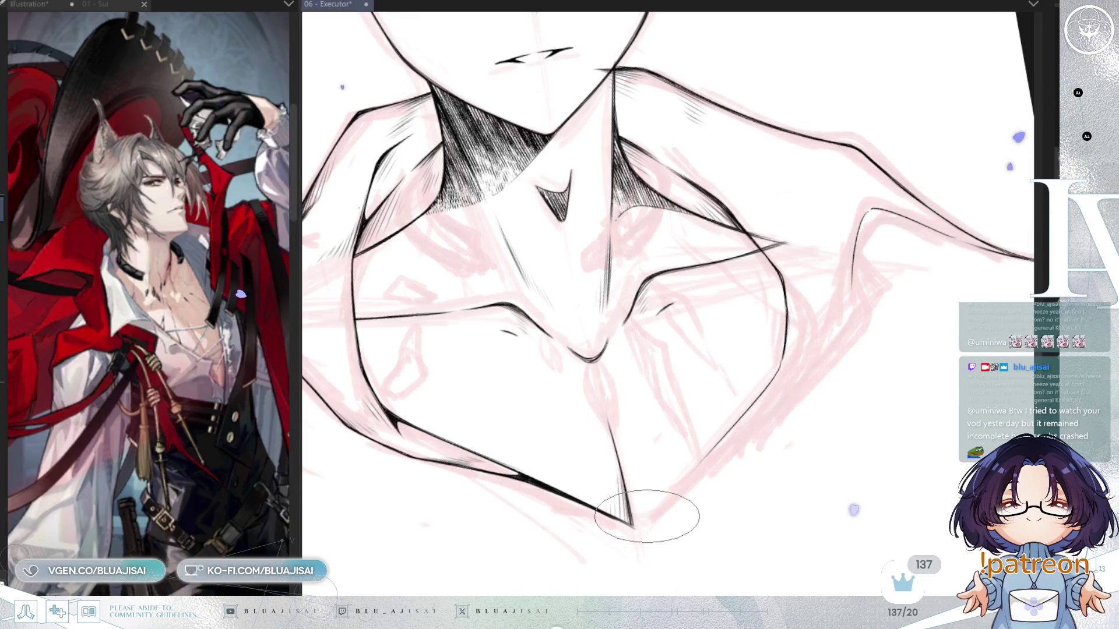
{"action": "left_click_drag", "start_coordinate": [686, 475], "coordinate": [641, 519]}
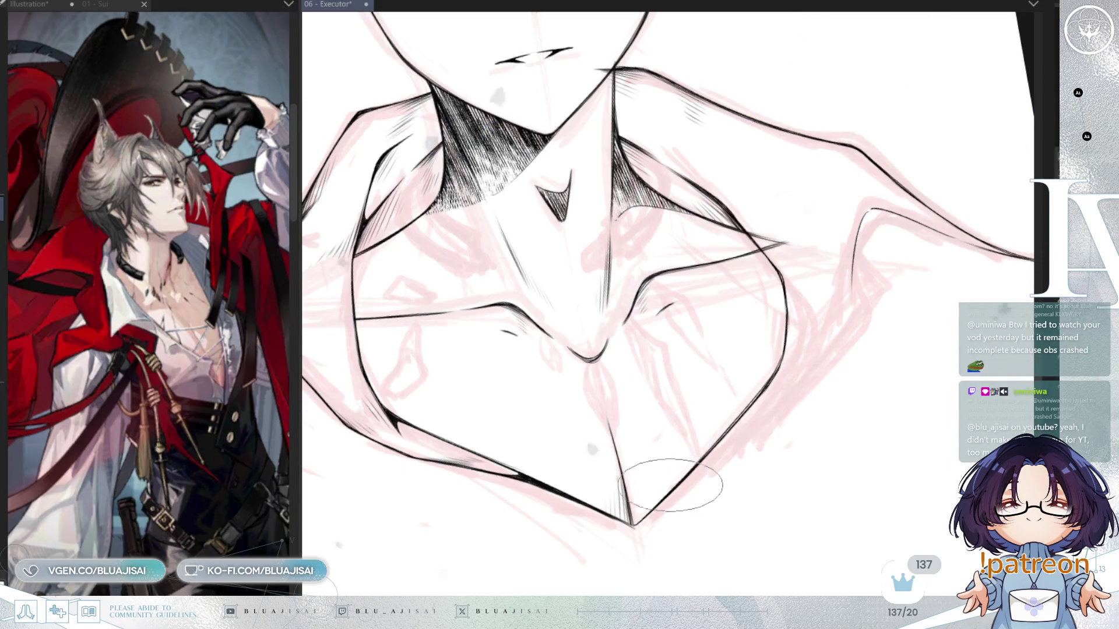
{"action": "left_click_drag", "start_coordinate": [765, 410], "coordinate": [802, 382]}
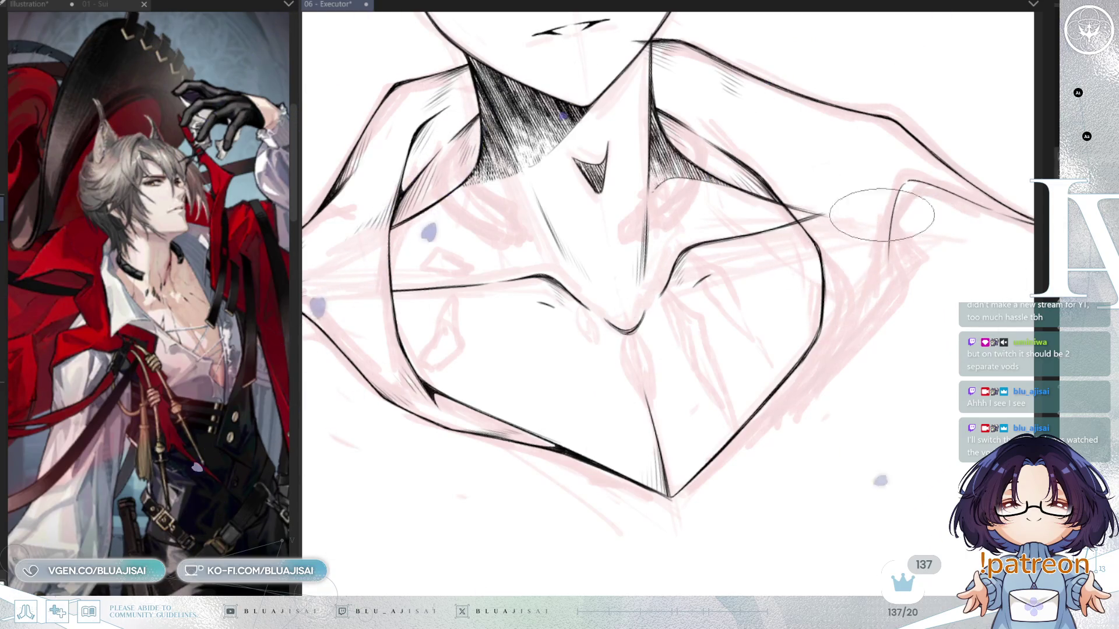
Draw two strokes carrying the right collar line down, then down-left to the shirt edge
{"action": "left_click_drag", "start_coordinate": [888, 263], "coordinate": [852, 315]}
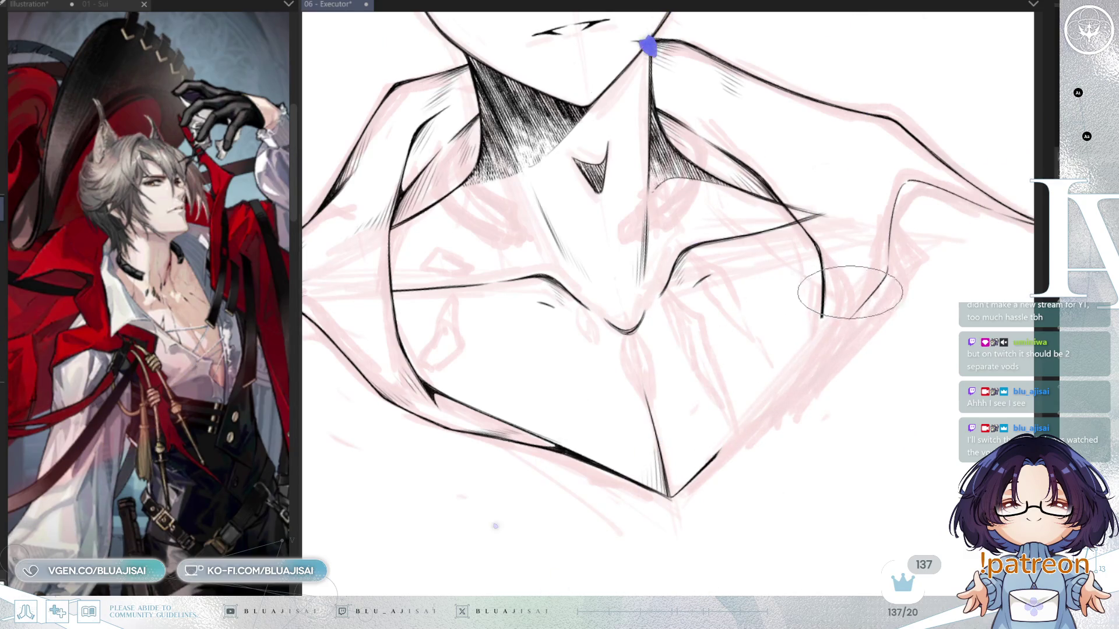
{"action": "mouse_move", "coordinate": [886, 266]}
{"action": "left_mouse_down"}
{"action": "mouse_move", "coordinate": [874, 295]}
{"action": "mouse_move", "coordinate": [770, 365]}
{"action": "mouse_move", "coordinate": [676, 484]}
{"action": "left_mouse_up"}
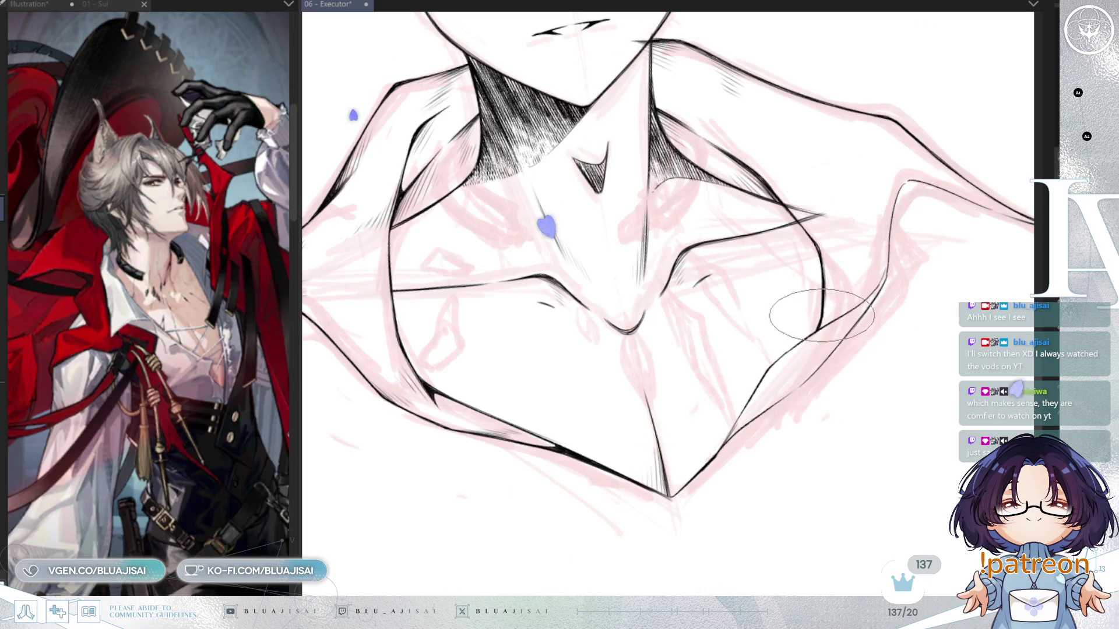
{"action": "scroll", "coordinate": [841, 308], "scroll_direction": "up", "scroll_amount": 2}
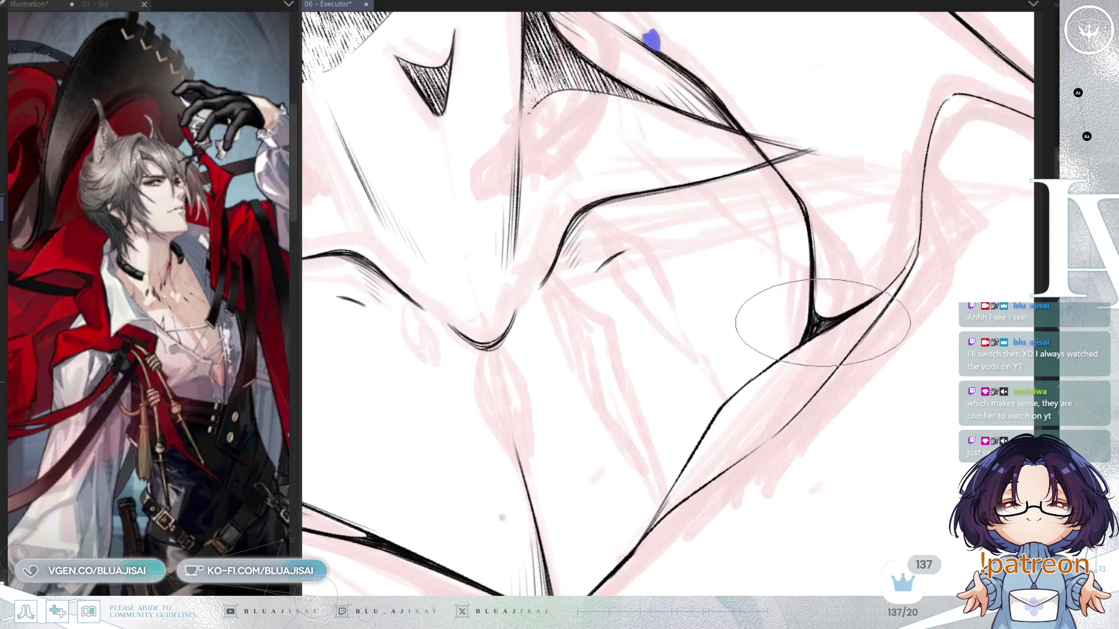
Hatch the corner where the right collar lines meet and add fine hatching along the neighbouring collar line
{"action": "scroll", "coordinate": [813, 336], "scroll_direction": "down", "scroll_amount": 1}
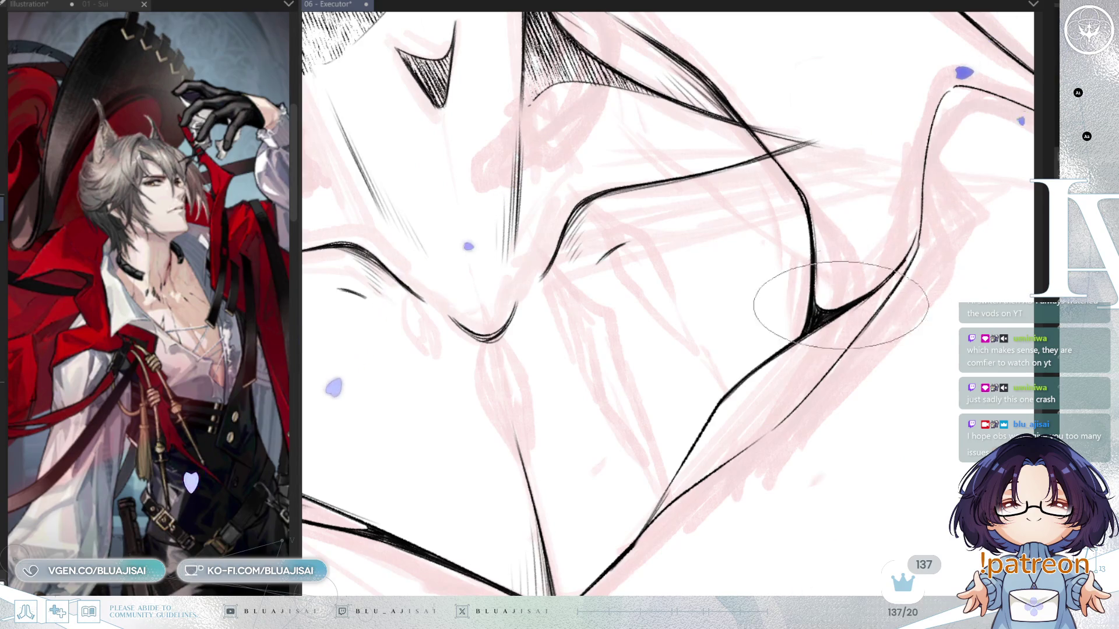
{"action": "mouse_move", "coordinate": [897, 273]}
{"action": "left_mouse_down"}
{"action": "mouse_move", "coordinate": [836, 323]}
{"action": "mouse_move", "coordinate": [794, 337]}
{"action": "mouse_move", "coordinate": [874, 307]}
{"action": "left_mouse_up"}
{"action": "scroll", "coordinate": [761, 362], "scroll_direction": "down", "scroll_amount": 2}
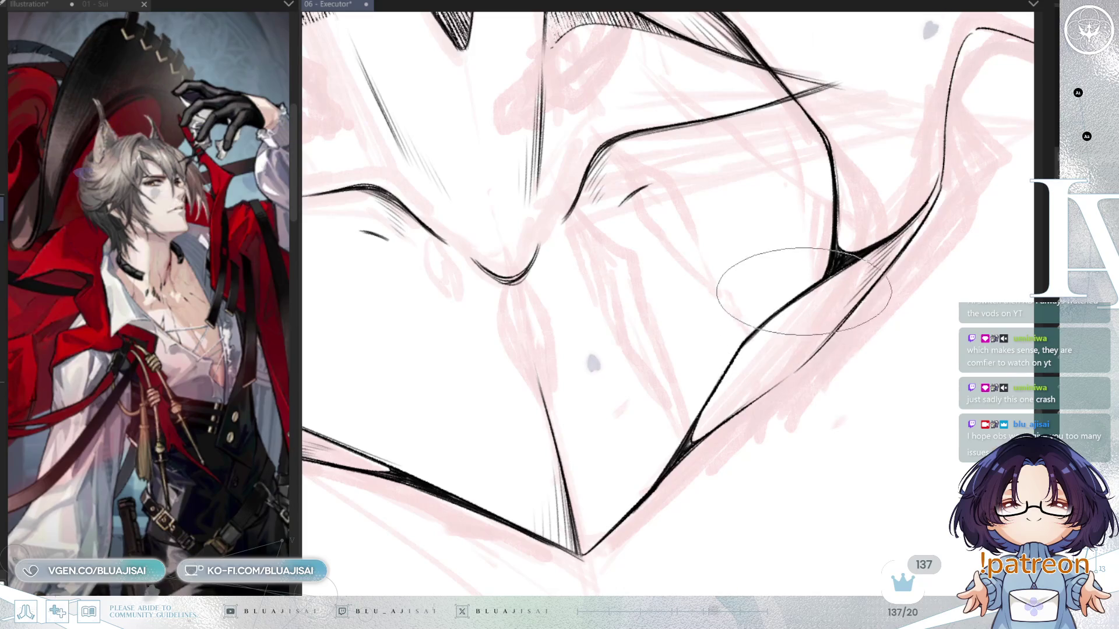
{"action": "left_click_drag", "start_coordinate": [730, 382], "coordinate": [749, 348]}
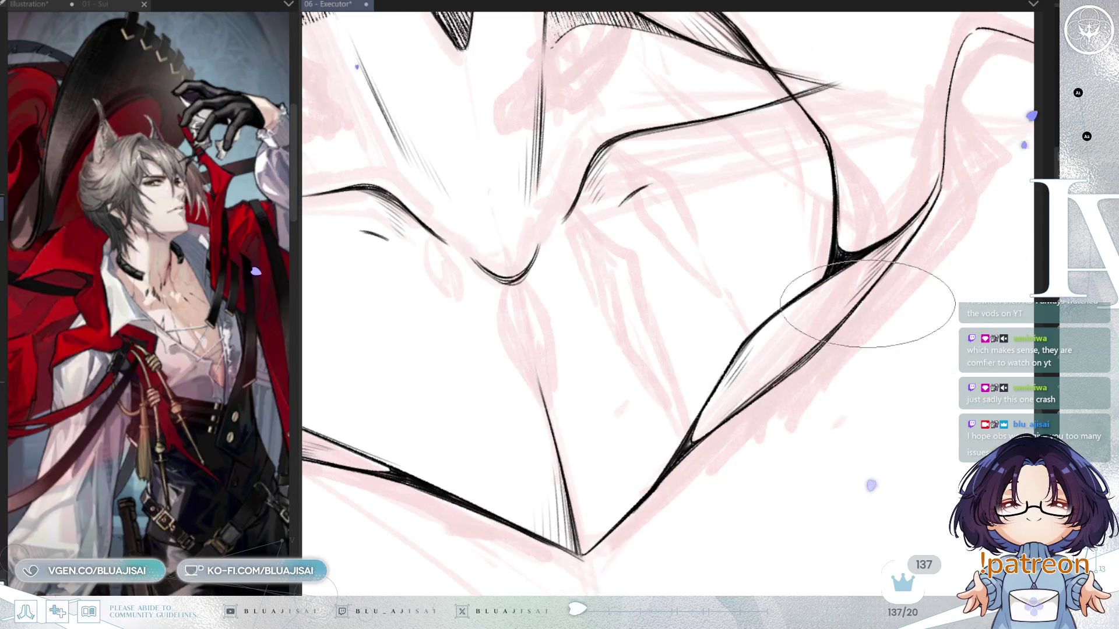
{"action": "key", "text": "minus"}
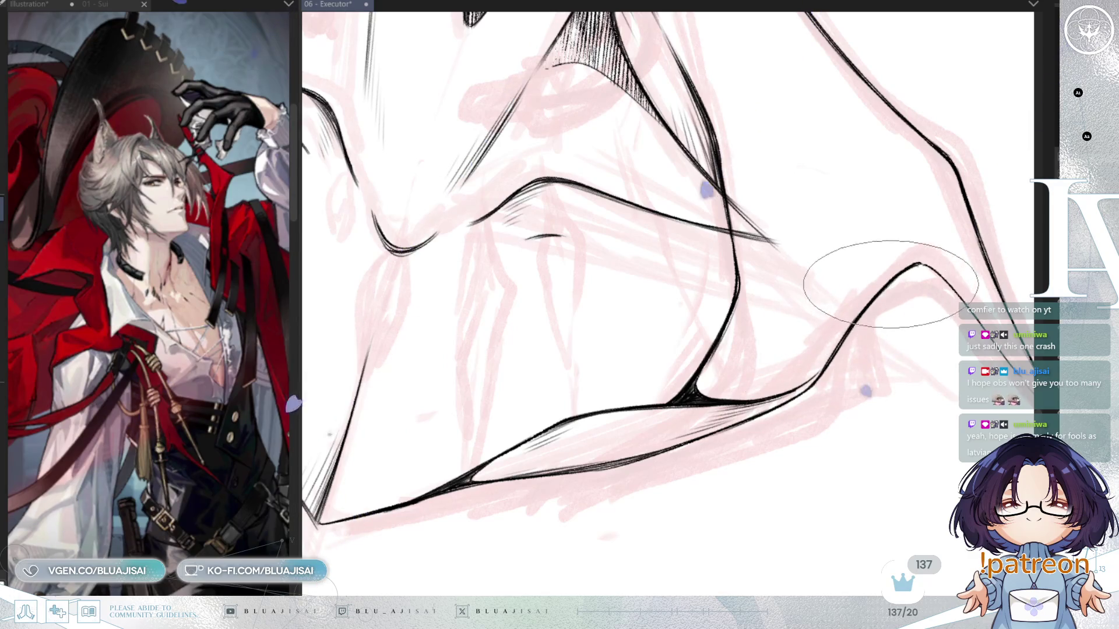
Mirror the canvas view, undo the rotation and centre the view on the neck and collarbone
{"action": "key", "text": "h"}
{"action": "left_click_drag", "start_coordinate": [887, 280], "coordinate": [963, 285]}
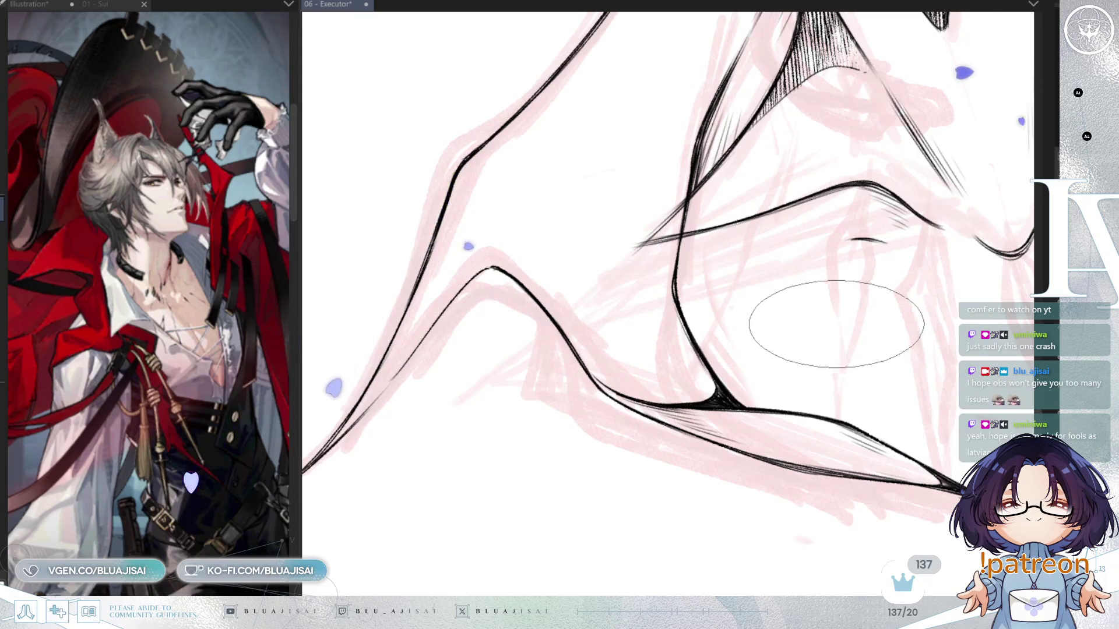
{"action": "left_click_drag", "start_coordinate": [821, 331], "coordinate": [886, 496]}
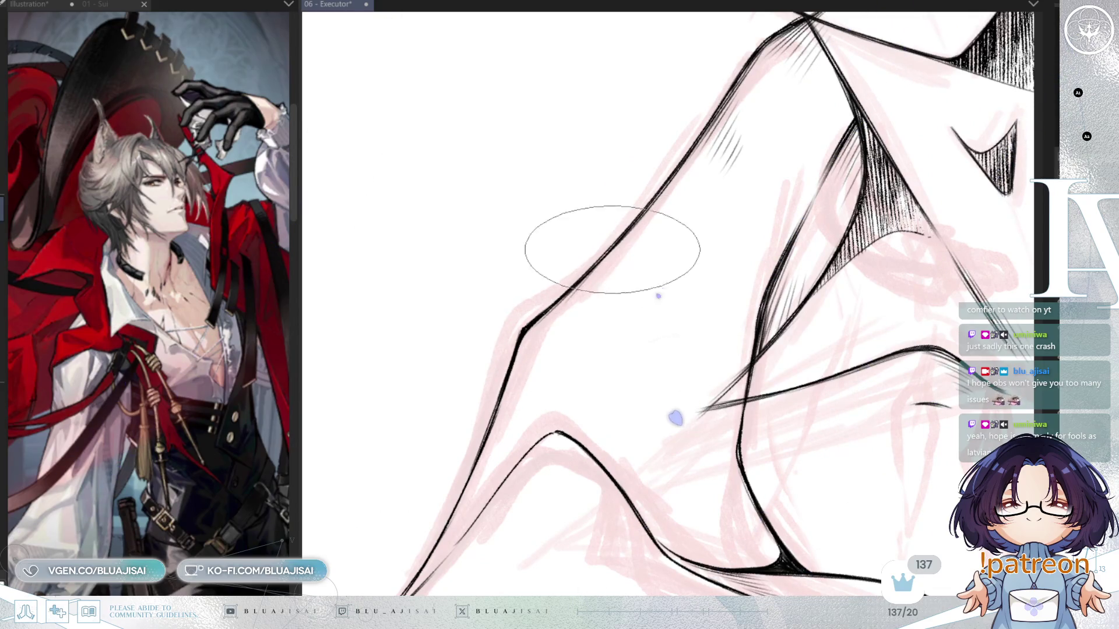
{"action": "key", "text": "minus"}
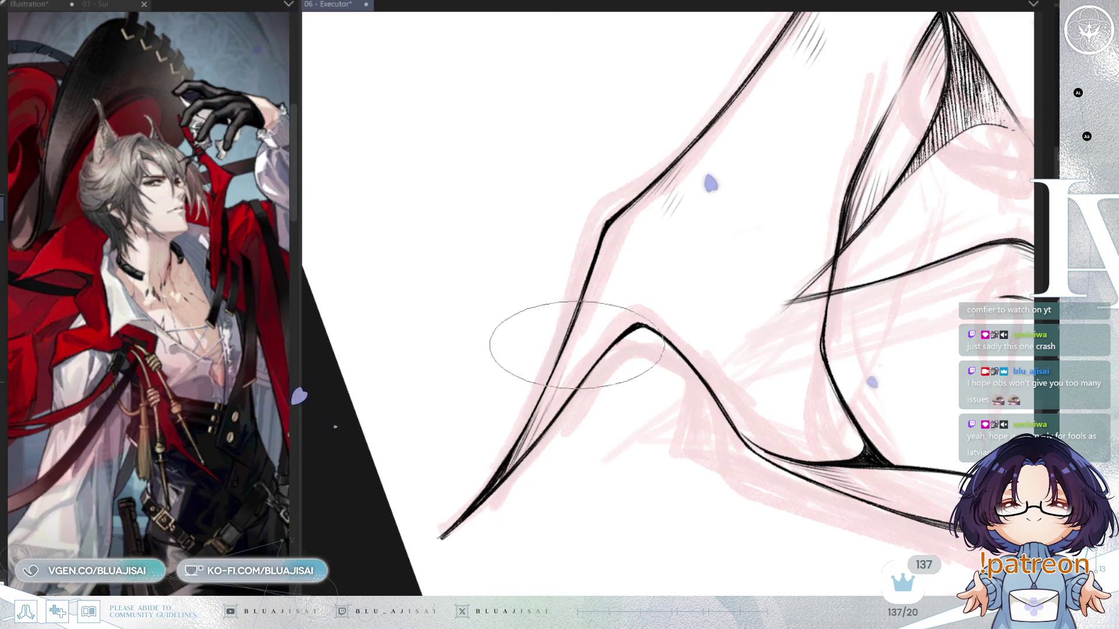
{"action": "scroll", "coordinate": [921, 223], "scroll_direction": "down", "scroll_amount": 2}
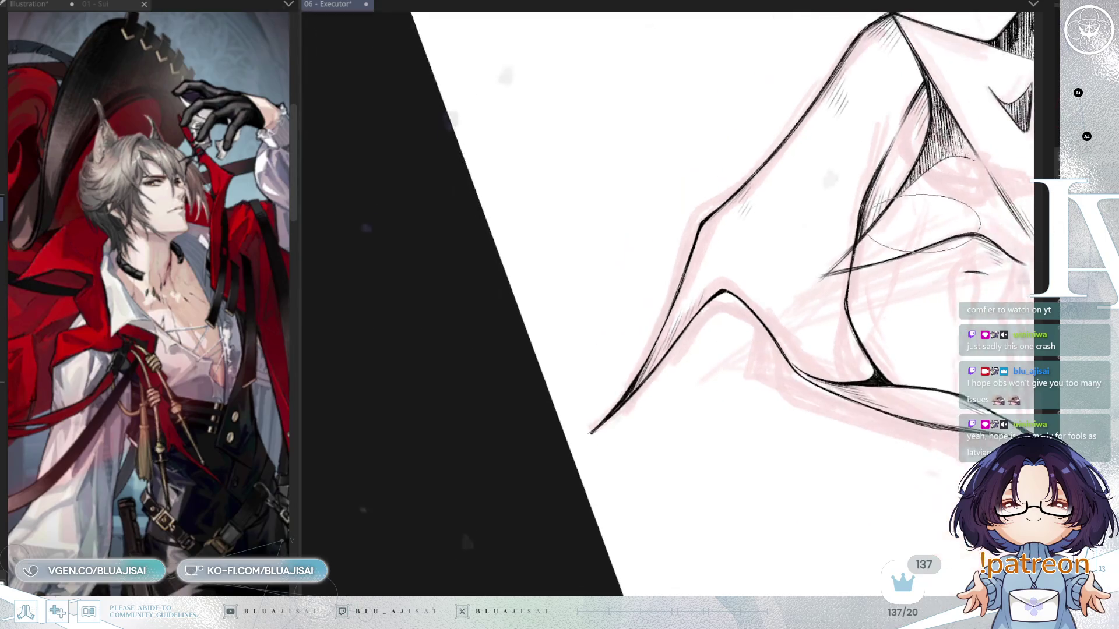
{"action": "scroll", "coordinate": [921, 223], "scroll_direction": "down", "scroll_amount": 3}
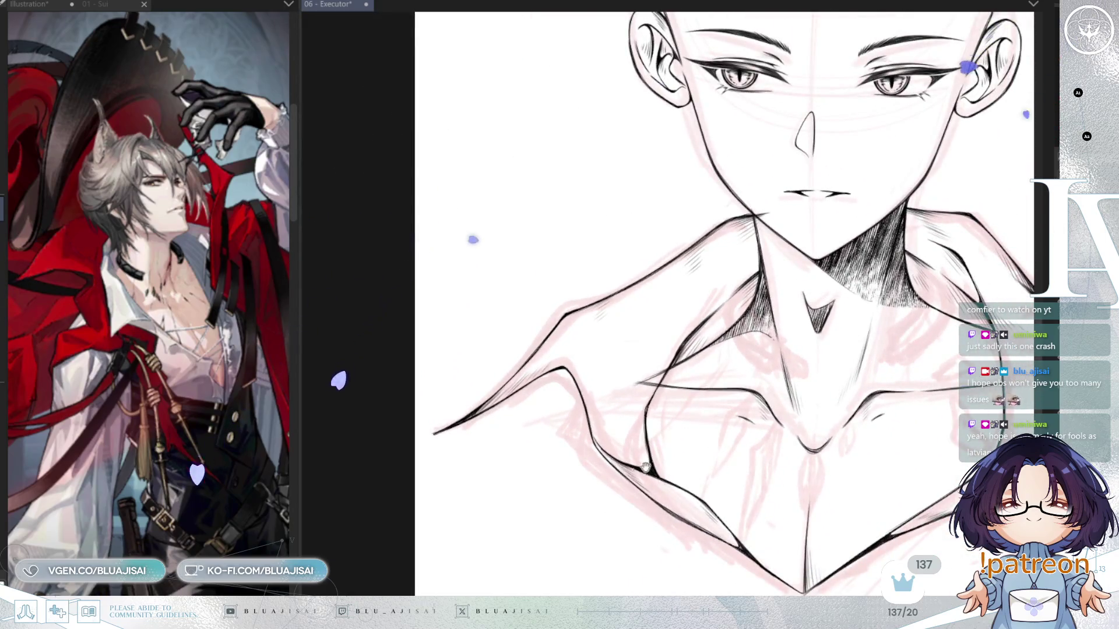
{"action": "left_click_drag", "start_coordinate": [645, 464], "coordinate": [577, 478]}
{"action": "scroll", "coordinate": [577, 379], "scroll_direction": "up", "scroll_amount": 1}
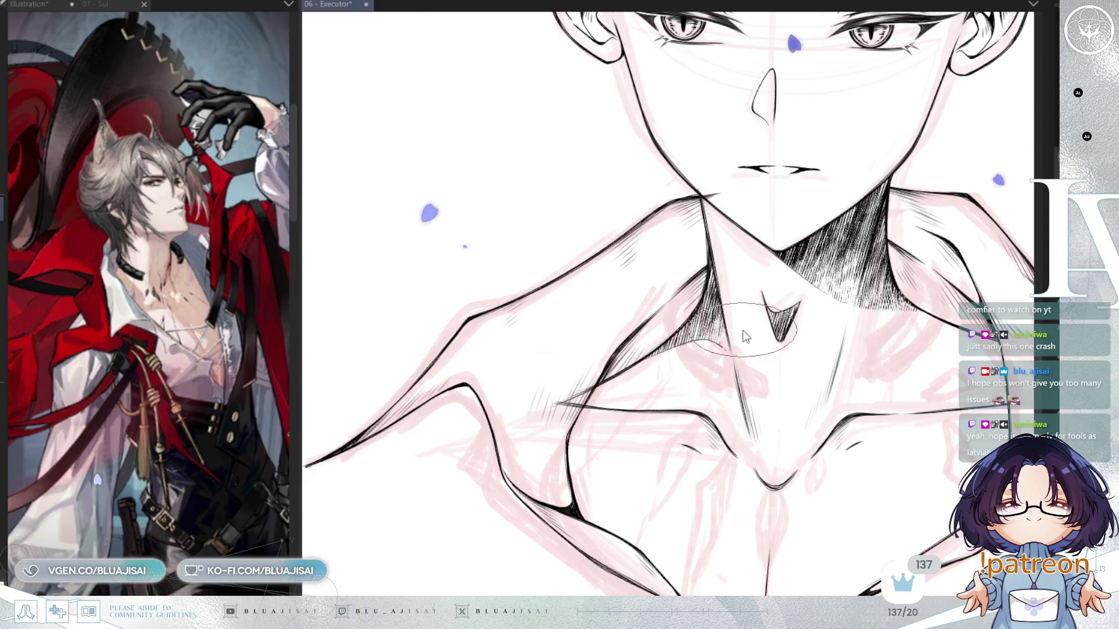
Save the 06 - Executor illustration and add a small hatch stroke near the collarbone
{"action": "key", "text": "ctrl+s"}
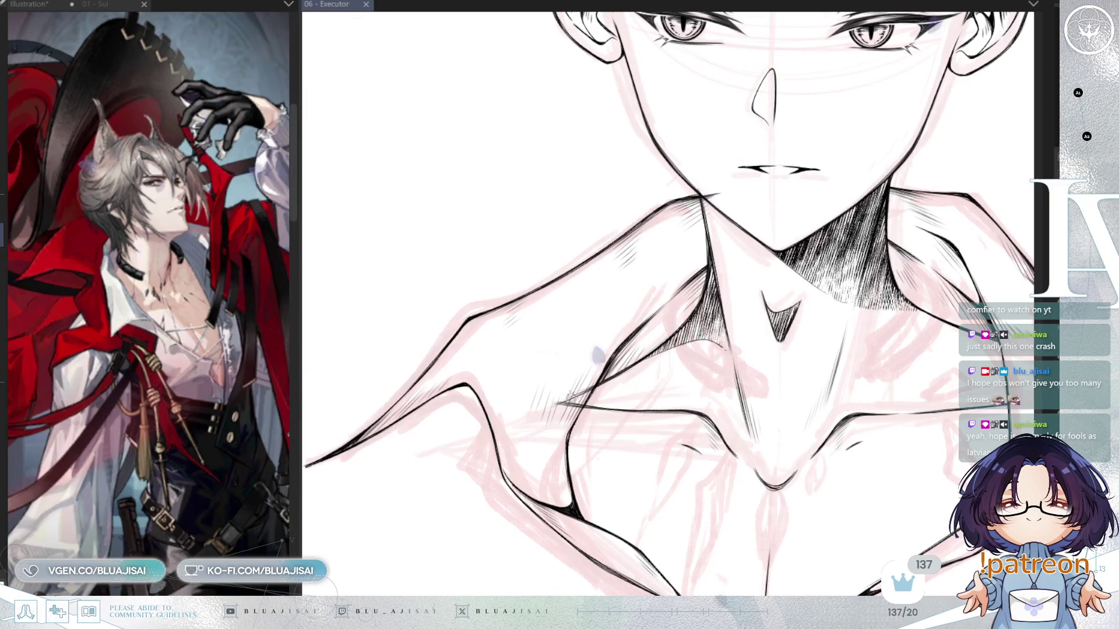
{"action": "left_click_drag", "start_coordinate": [578, 399], "coordinate": [556, 423]}
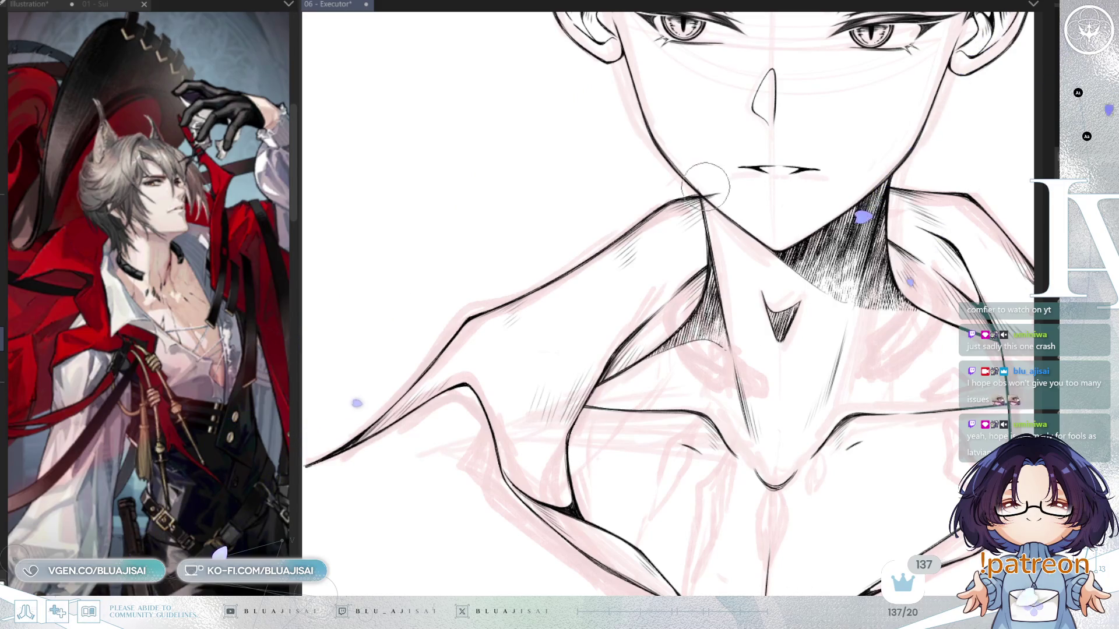
{"action": "scroll", "coordinate": [728, 177], "scroll_direction": "up", "scroll_amount": 3}
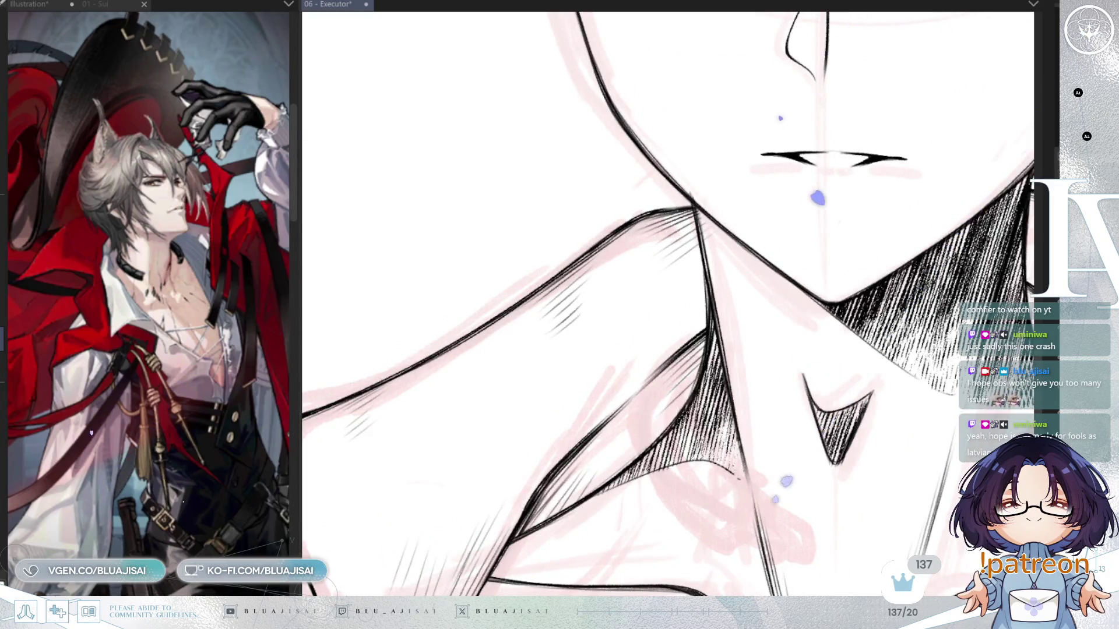
{"action": "scroll", "coordinate": [656, 220], "scroll_direction": "up", "scroll_amount": 2}
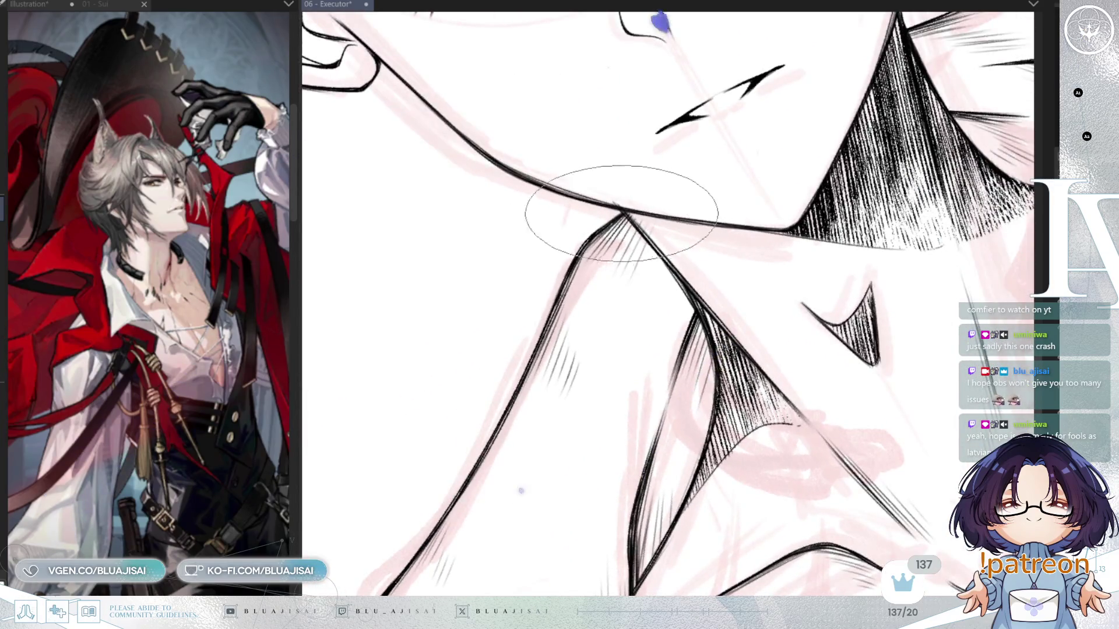
{"action": "scroll", "coordinate": [587, 247], "scroll_direction": "down", "scroll_amount": 3}
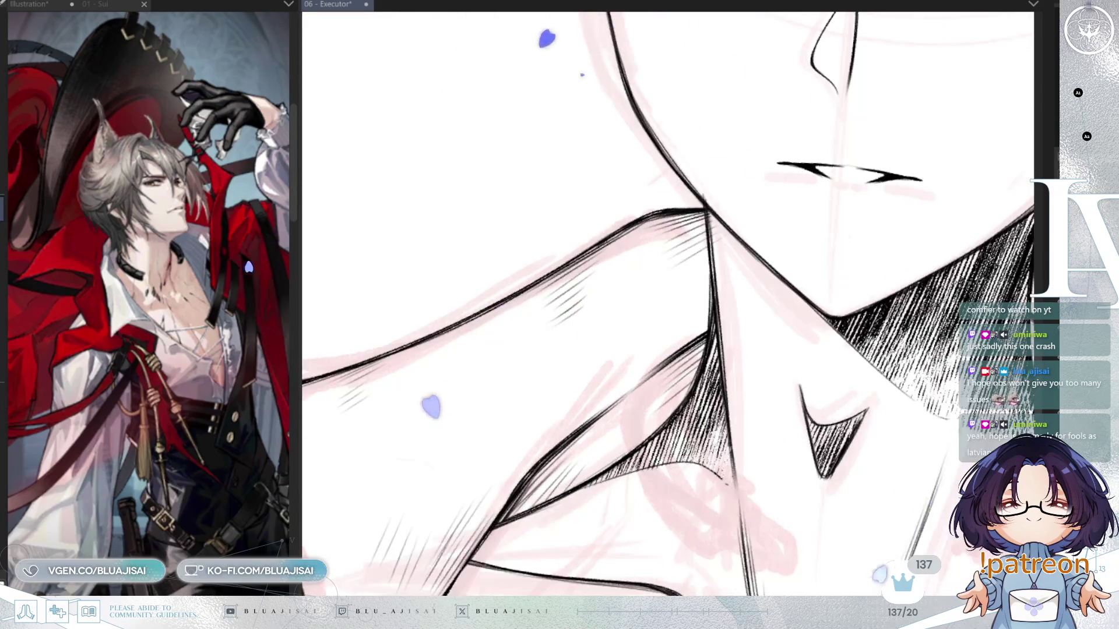
Undo the last stroke and enlarge the pen's brush size
{"action": "key", "text": "ctrl+z"}
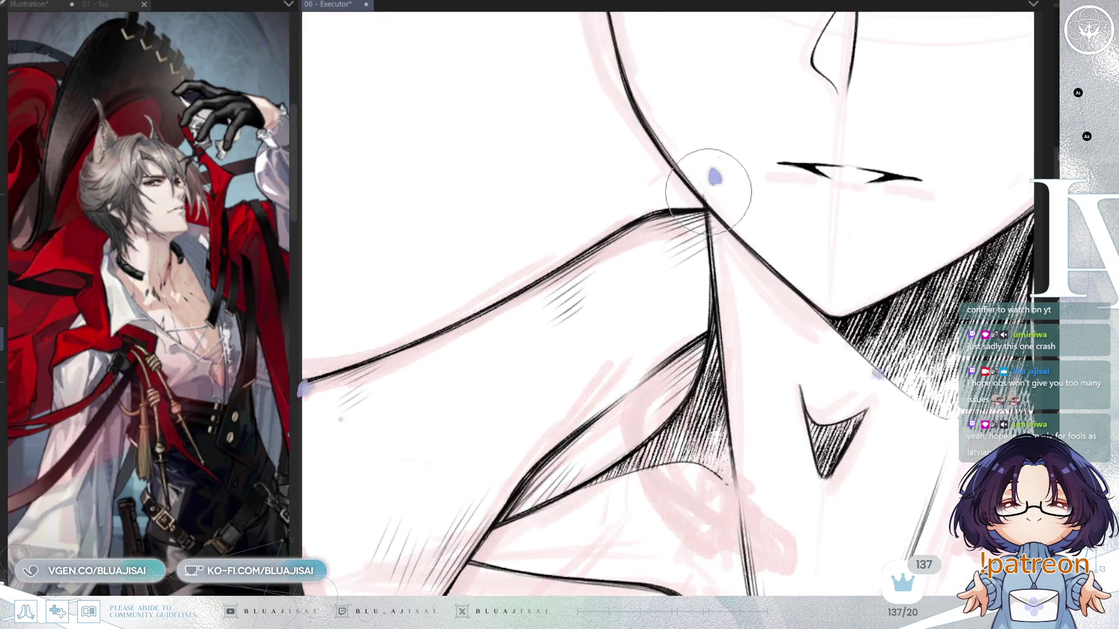
{"action": "key", "text": "bracketright"}
{"action": "key", "text": "bracketright"}
{"action": "key", "text": "bracketright"}
{"action": "scroll", "coordinate": [712, 197], "scroll_direction": "down", "scroll_amount": 3}
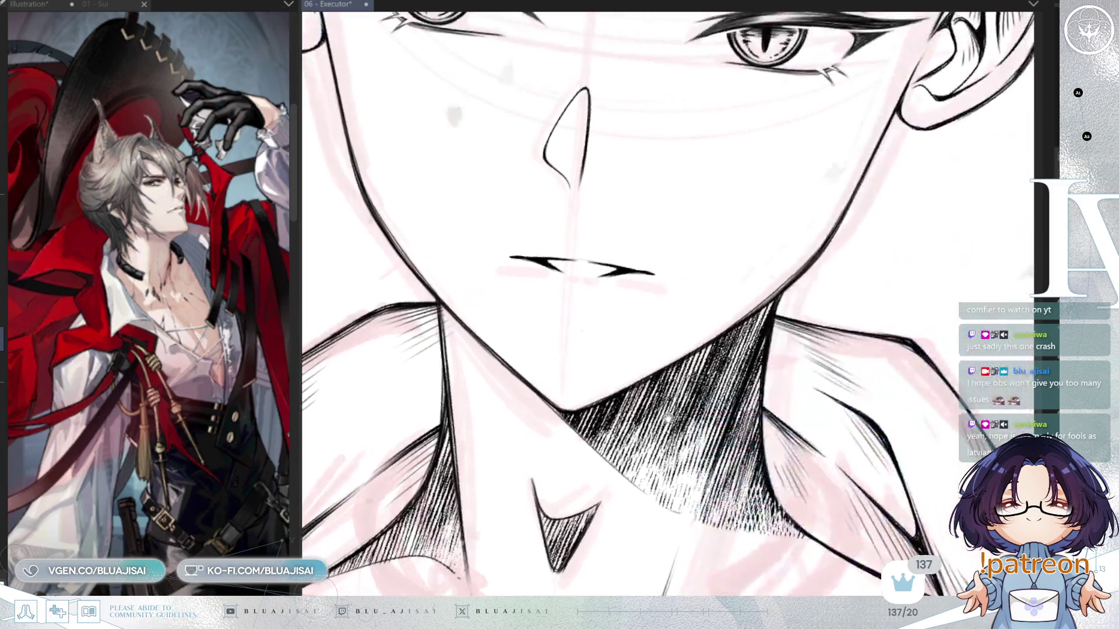
{"action": "scroll", "coordinate": [824, 292], "scroll_direction": "down", "scroll_amount": 3}
Save the 06 - Executor drawing and fit the whole upright page in the window
{"action": "left_click_drag", "start_coordinate": [874, 303], "coordinate": [930, 329]}
{"action": "scroll", "coordinate": [935, 361], "scroll_direction": "down", "scroll_amount": 2}
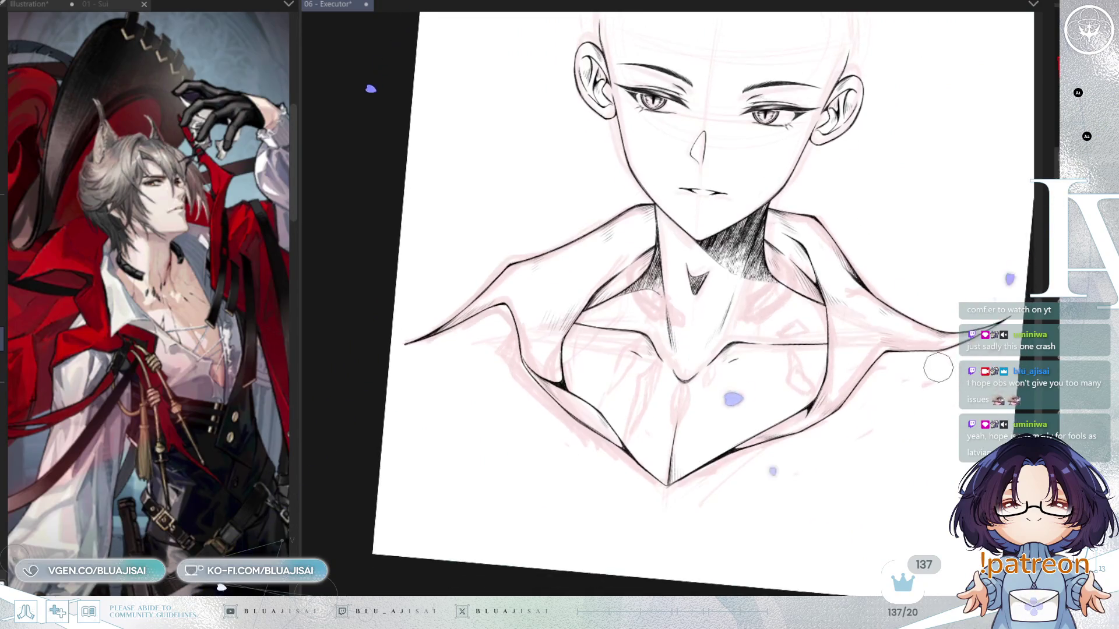
{"action": "key", "text": "ctrl+s"}
{"action": "key", "text": "ctrl+0"}
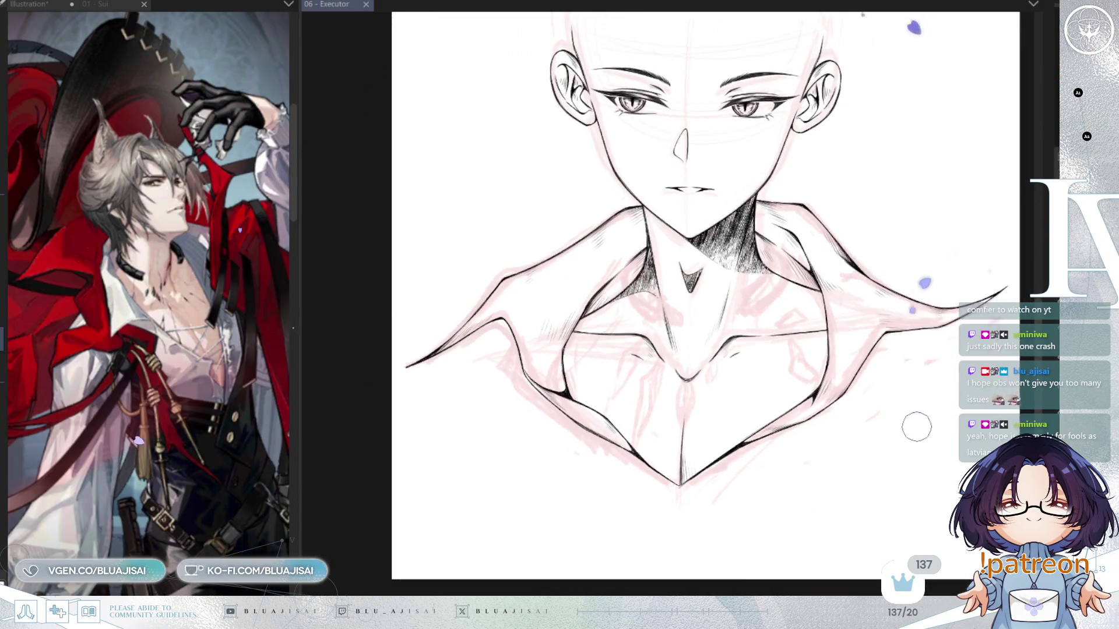
{"action": "scroll", "coordinate": [915, 425], "scroll_direction": "down", "scroll_amount": 5}
{"action": "scroll", "coordinate": [909, 413], "scroll_direction": "right", "scroll_amount": 5}
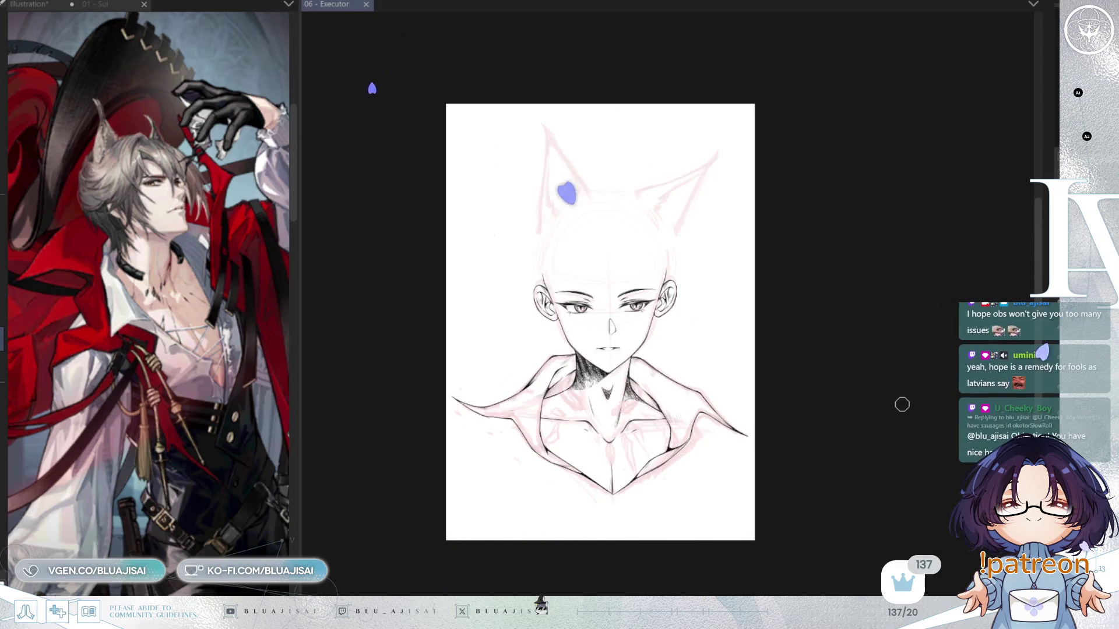
{"action": "scroll", "coordinate": [902, 405], "scroll_direction": "left", "scroll_amount": 3}
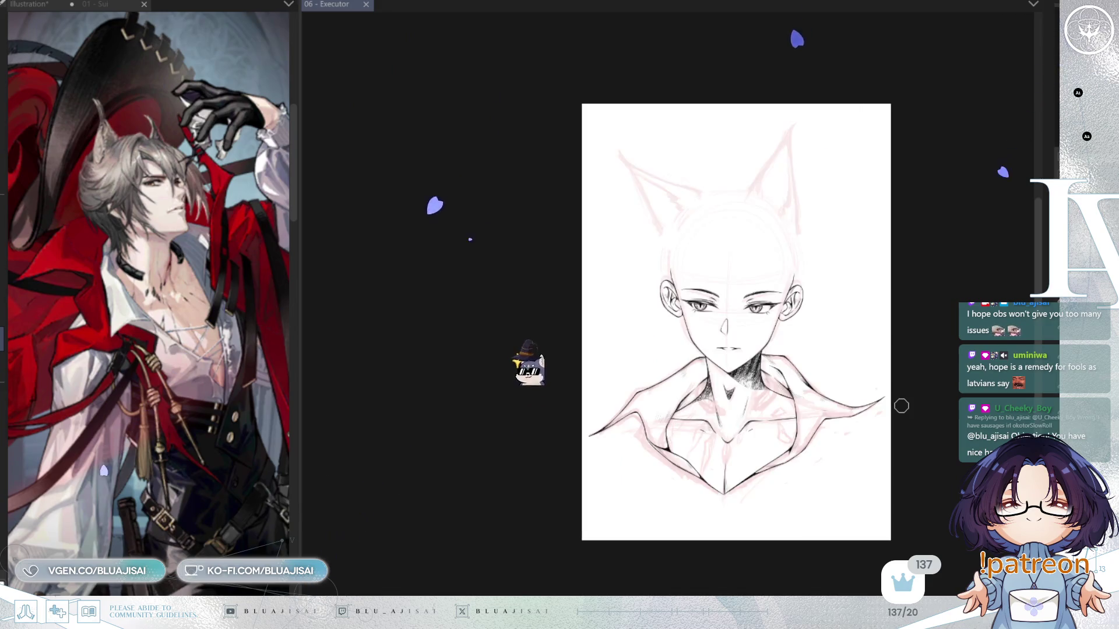
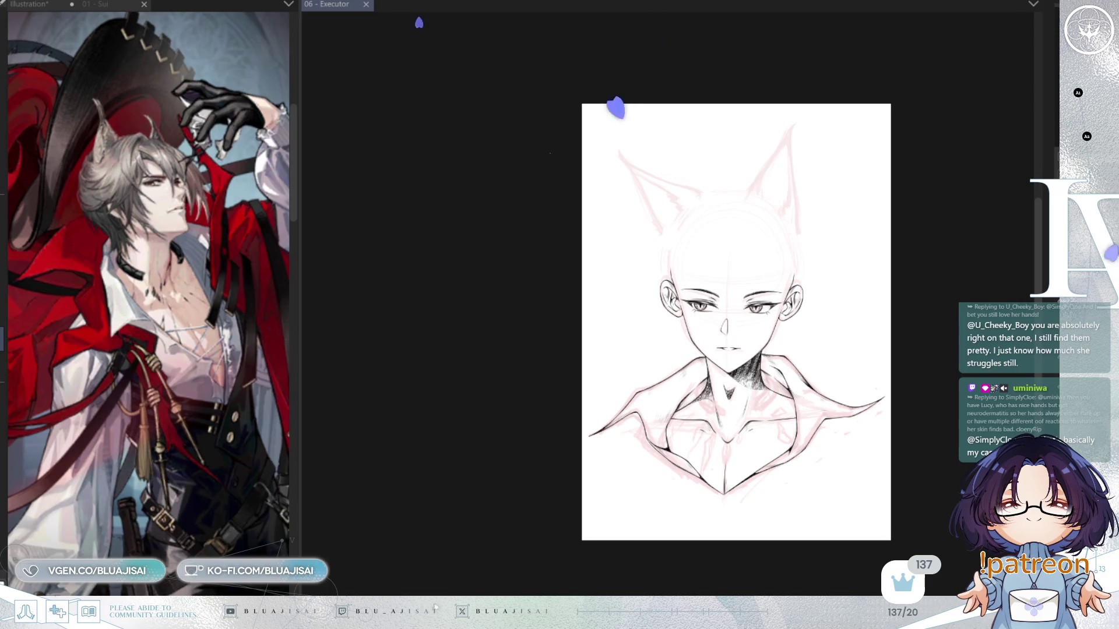
Zoom into the collar and undo the inked collar outline, keeping the neck and collarbone lines
{"action": "scroll", "coordinate": [869, 374], "scroll_direction": "up", "scroll_amount": 5}
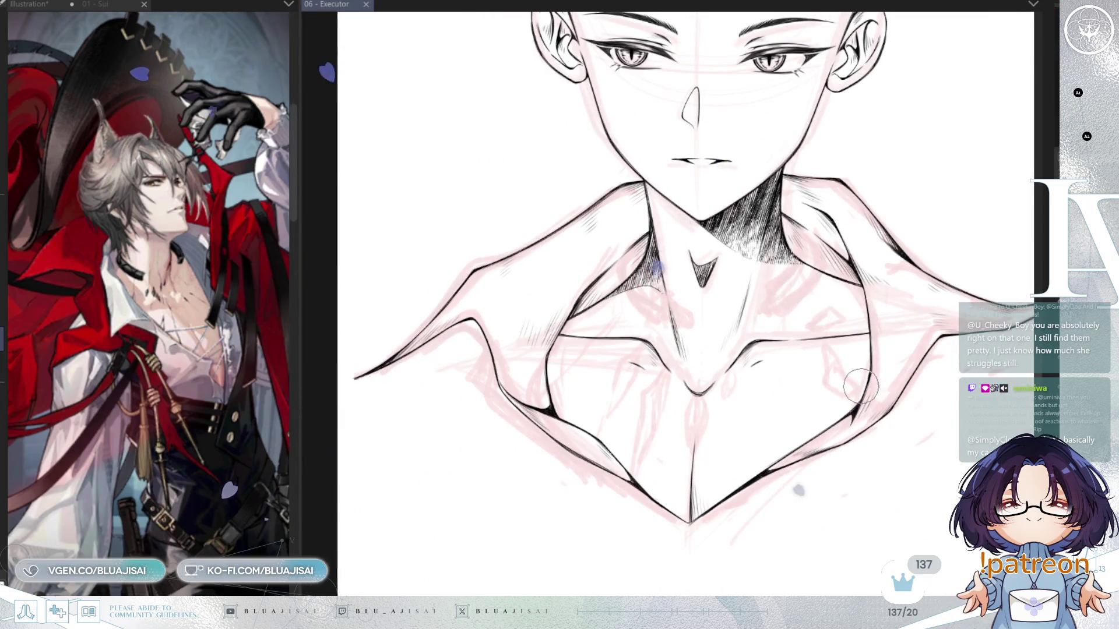
{"action": "key", "text": "ctrl+z"}
{"action": "key", "text": "ctrl+y"}
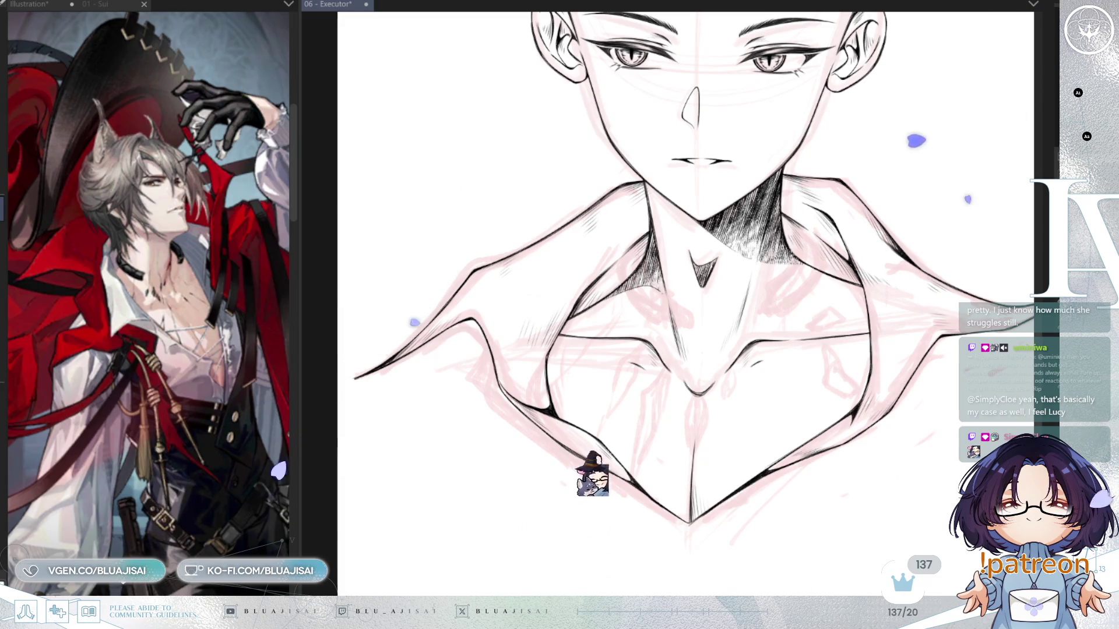
{"action": "key", "text": "ctrl+z"}
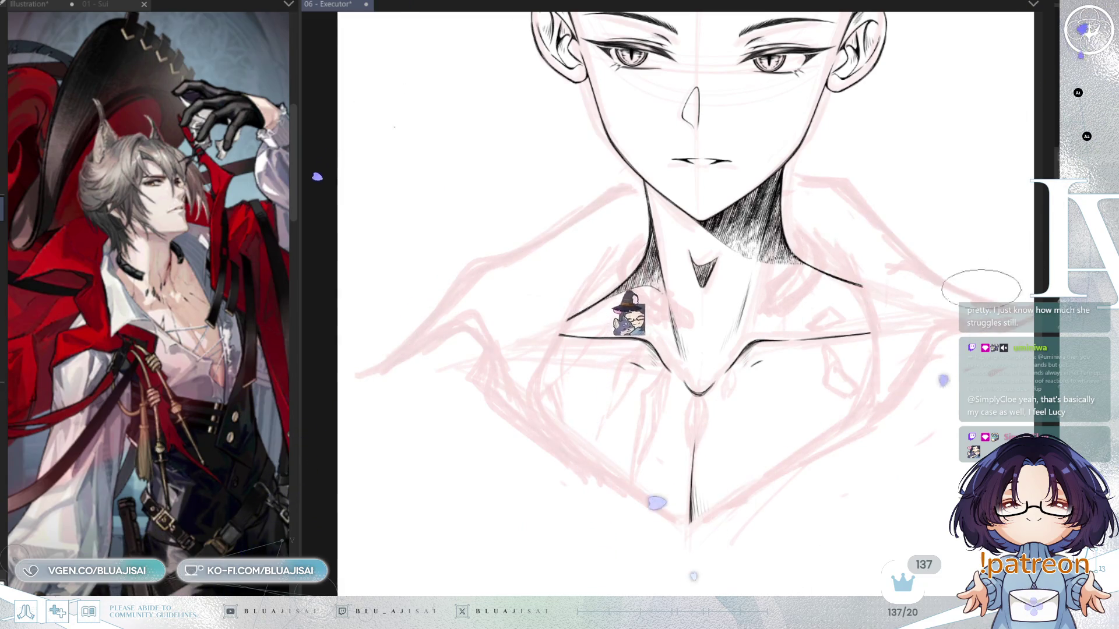
{"action": "scroll", "coordinate": [694, 443], "scroll_direction": "up", "scroll_amount": 3}
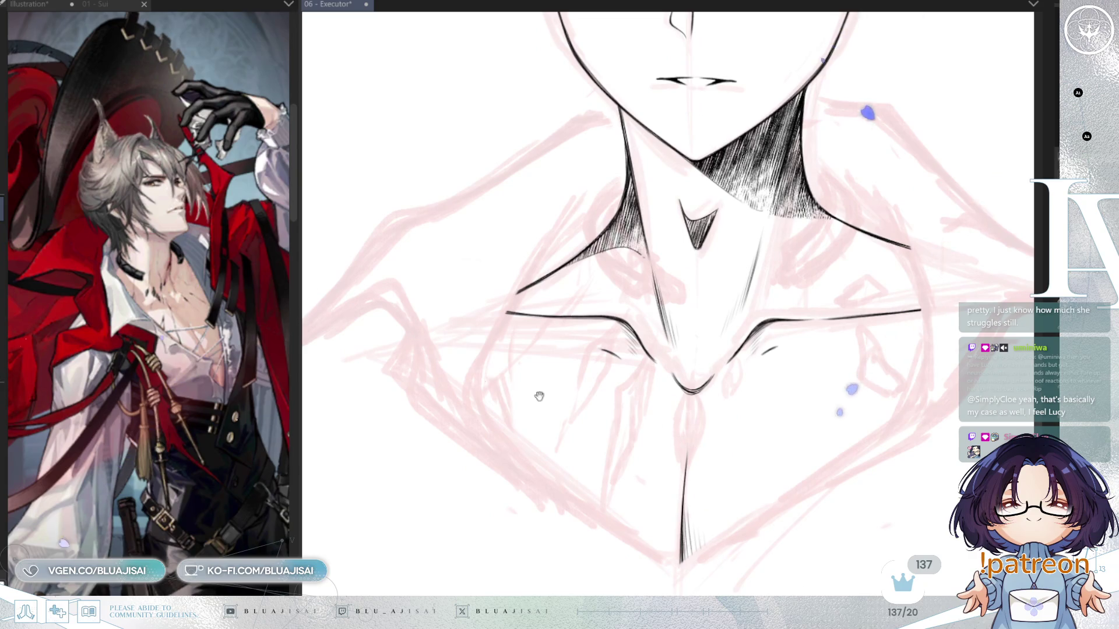
Switch the reference to the sepia cat-eared sketch and scroll down to its shirt
{"action": "left_click", "coordinate": [241, 404]}
{"action": "key", "text": "ctrl+Tab"}
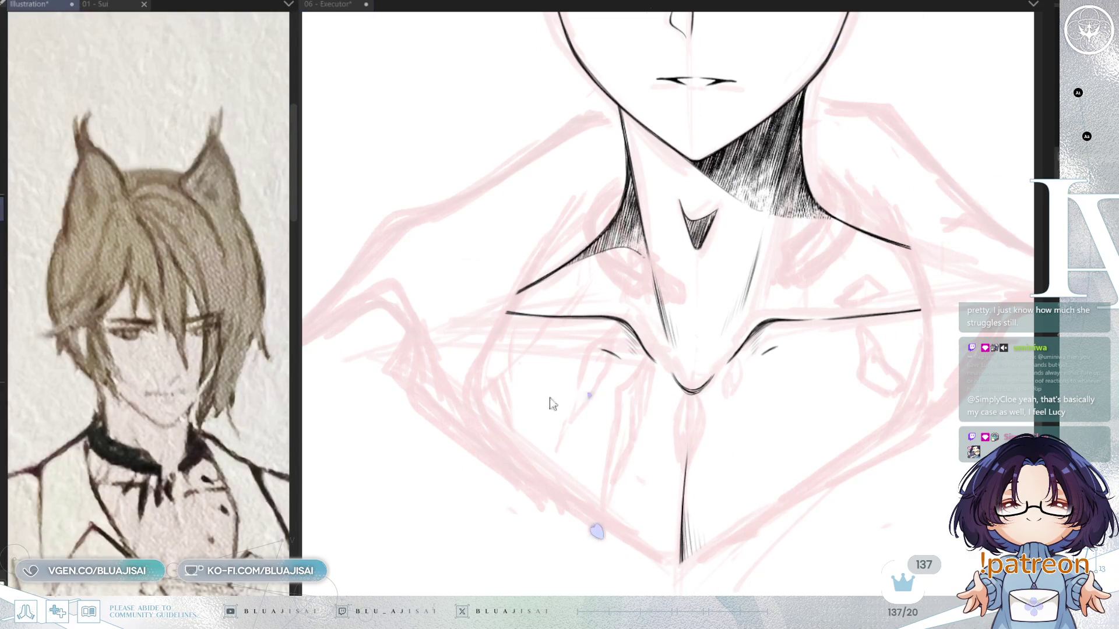
{"action": "scroll", "coordinate": [208, 454], "scroll_direction": "down", "scroll_amount": 3}
{"action": "scroll", "coordinate": [174, 349], "scroll_direction": "down", "scroll_amount": 3}
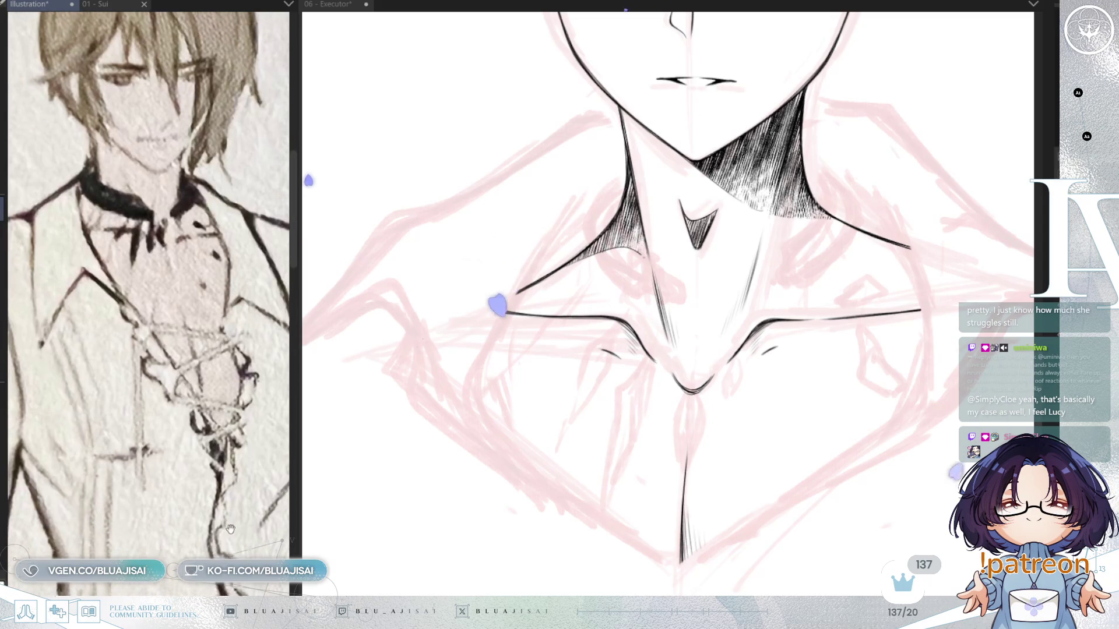
{"action": "left_click", "coordinate": [580, 473]}
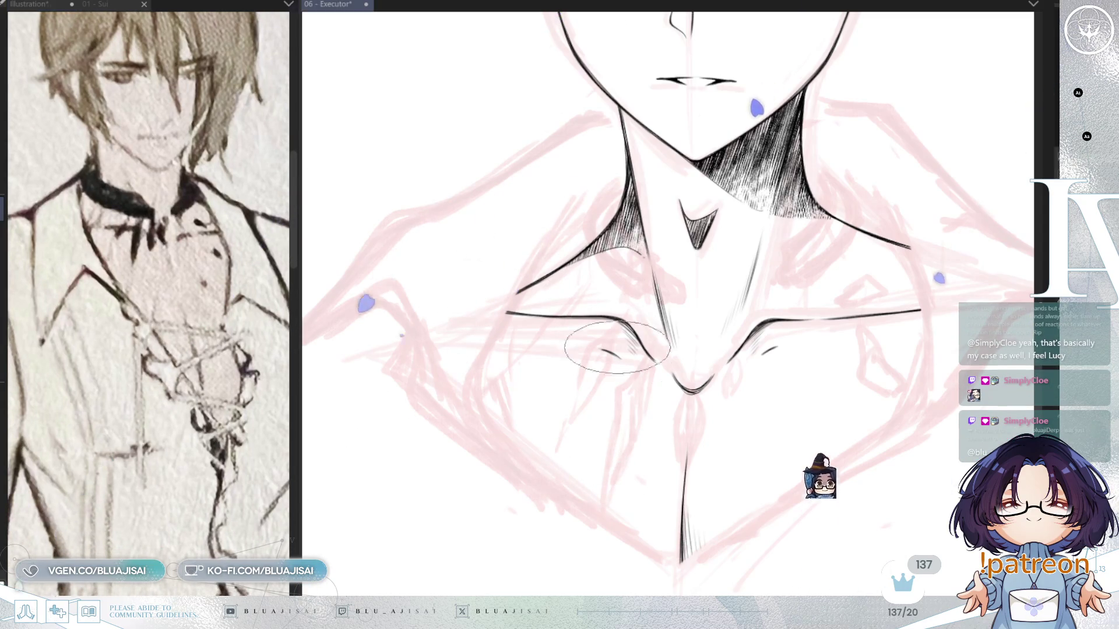
{"action": "scroll", "coordinate": [644, 387], "scroll_direction": "down", "scroll_amount": 1}
{"action": "scroll", "coordinate": [646, 386], "scroll_direction": "up", "scroll_amount": 1}
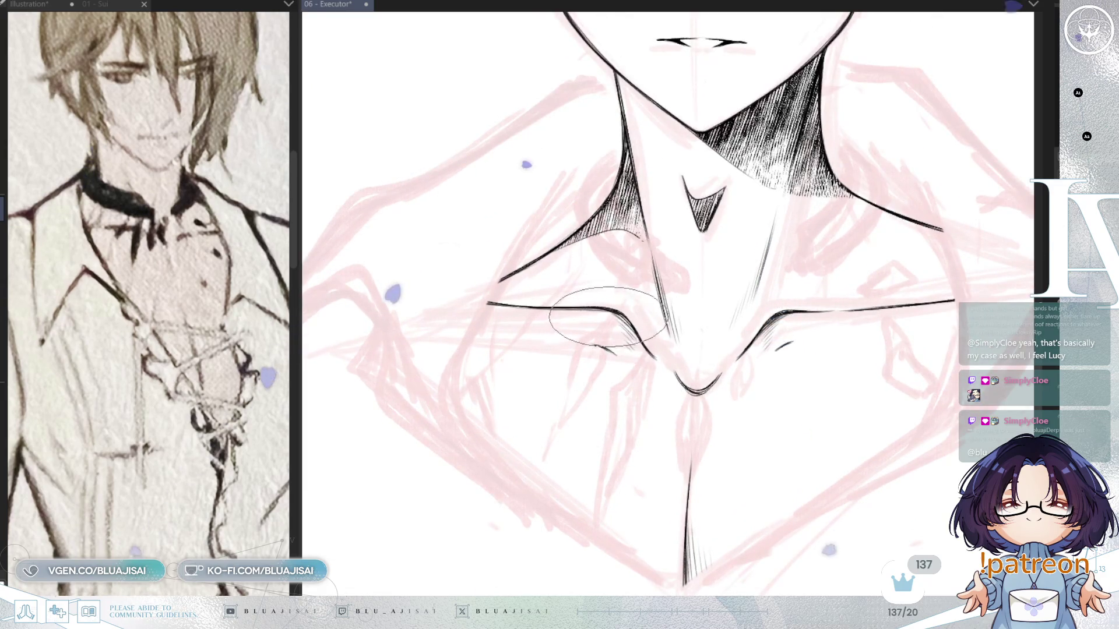
Ink the first crystal shard edges below the collarbone and beside the collar
{"action": "left_click_drag", "start_coordinate": [606, 319], "coordinate": [560, 421]}
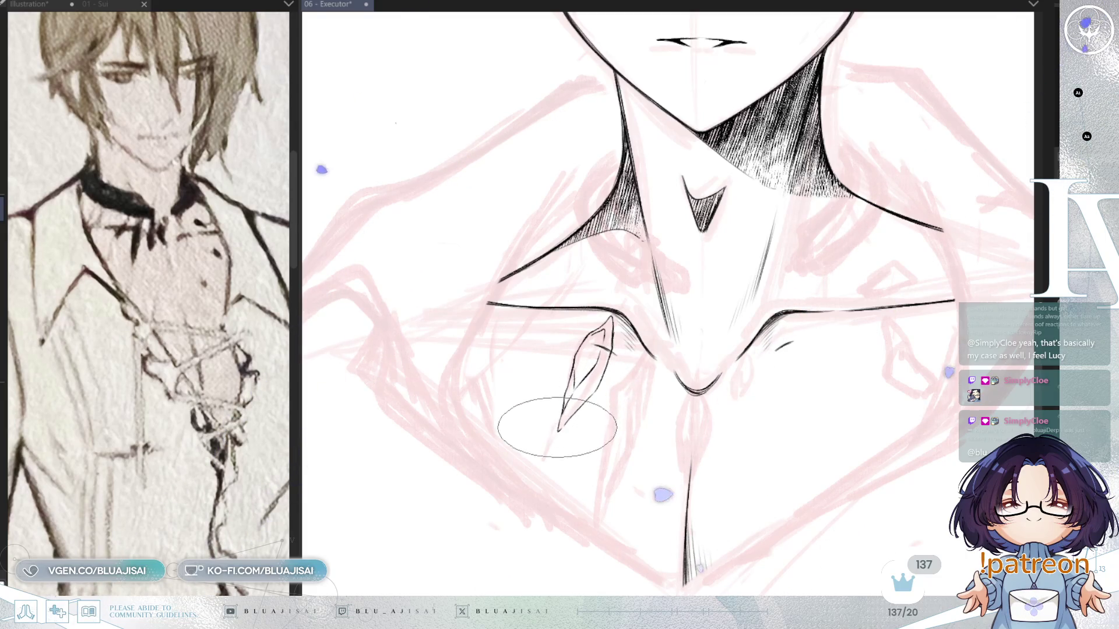
{"action": "left_click_drag", "start_coordinate": [752, 338], "coordinate": [755, 329]}
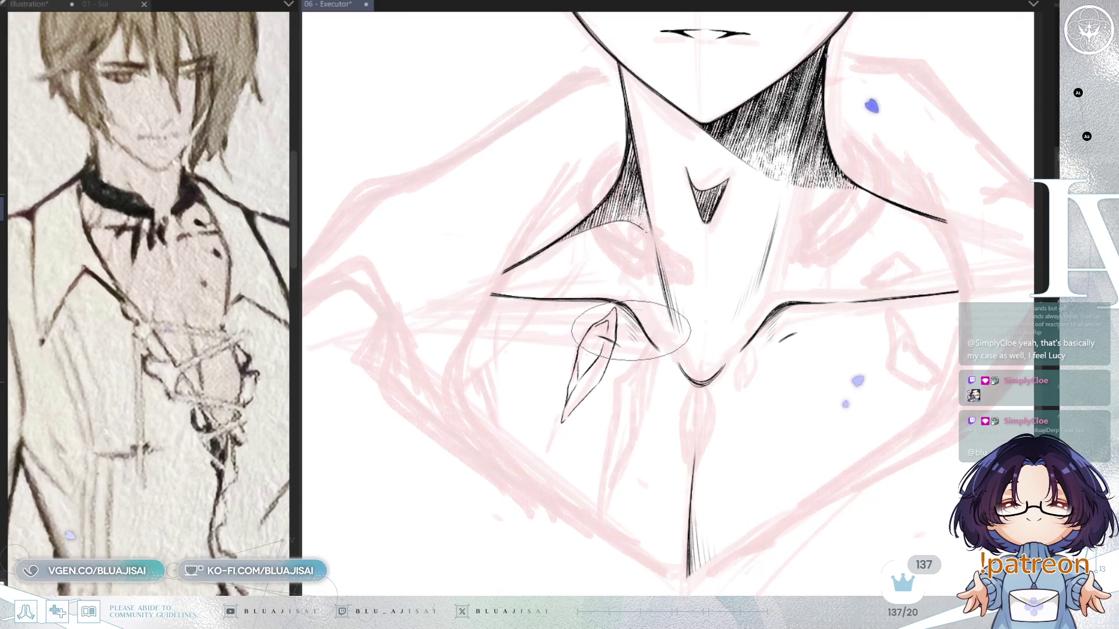
{"action": "left_click_drag", "start_coordinate": [629, 335], "coordinate": [627, 341]}
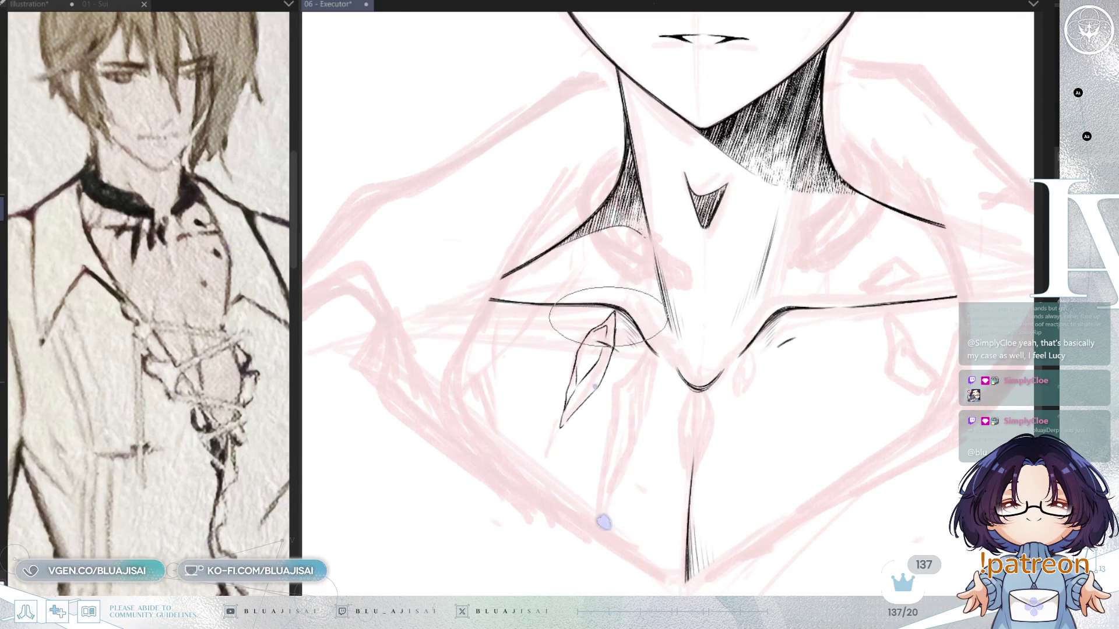
{"action": "mouse_move", "coordinate": [643, 350]}
{"action": "left_mouse_down"}
{"action": "mouse_move", "coordinate": [615, 390]}
{"action": "mouse_move", "coordinate": [600, 516]}
{"action": "left_mouse_up"}
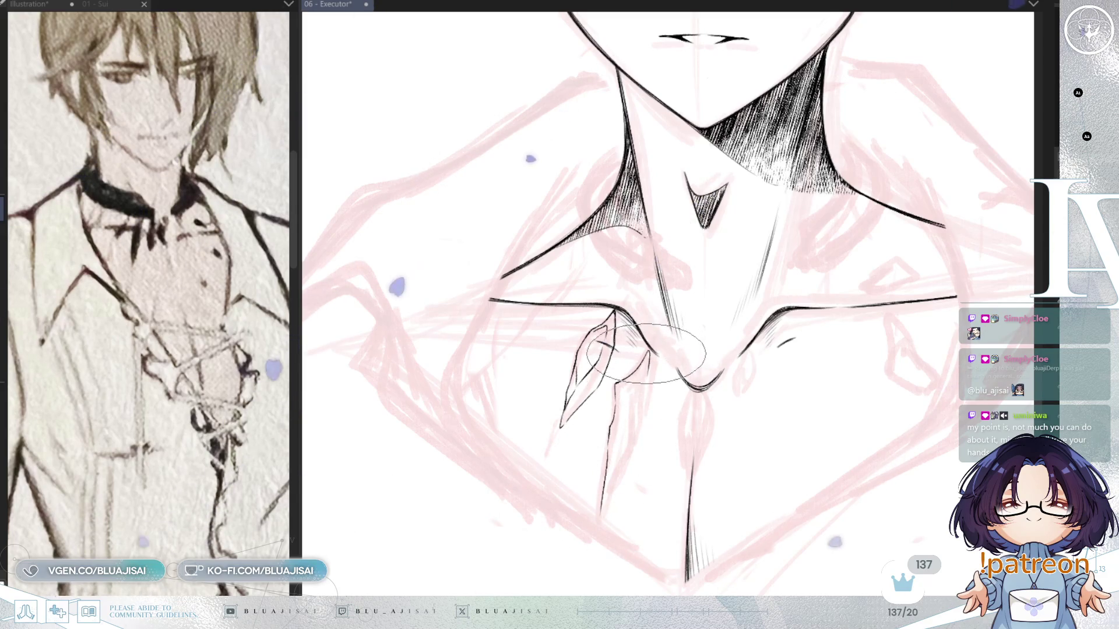
{"action": "mouse_move", "coordinate": [646, 373]}
{"action": "left_mouse_down"}
{"action": "mouse_move", "coordinate": [639, 434]}
{"action": "mouse_move", "coordinate": [600, 518]}
{"action": "left_mouse_up"}
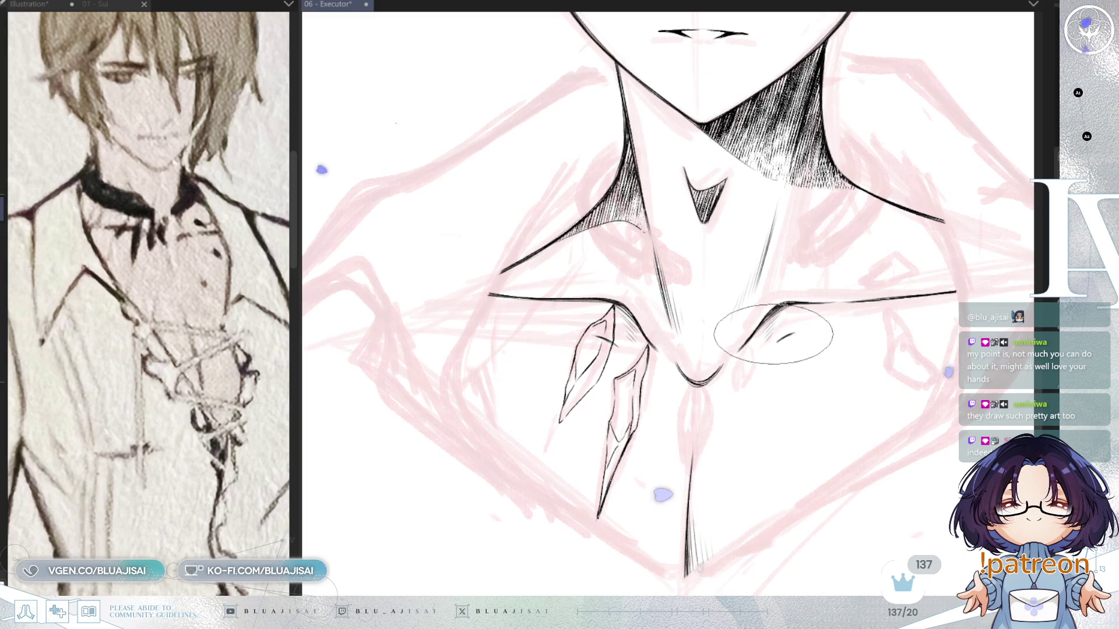
{"action": "mouse_move", "coordinate": [757, 328]}
{"action": "left_mouse_down"}
{"action": "mouse_move", "coordinate": [742, 316]}
{"action": "mouse_move", "coordinate": [752, 335]}
{"action": "mouse_move", "coordinate": [735, 325]}
{"action": "left_mouse_up"}
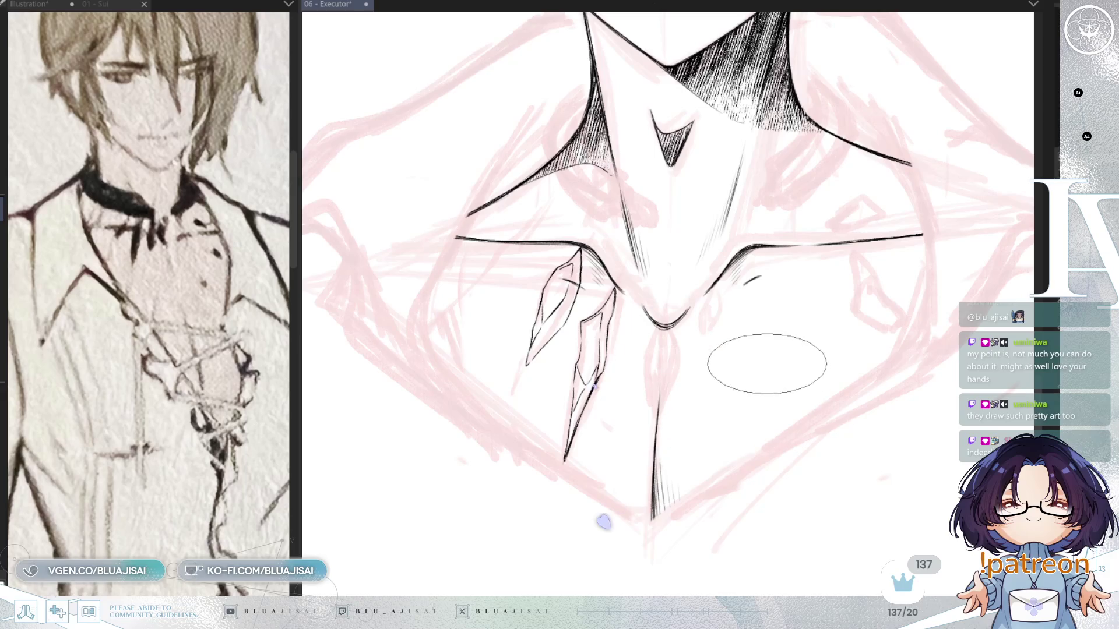
{"action": "left_click_drag", "start_coordinate": [774, 362], "coordinate": [770, 375]}
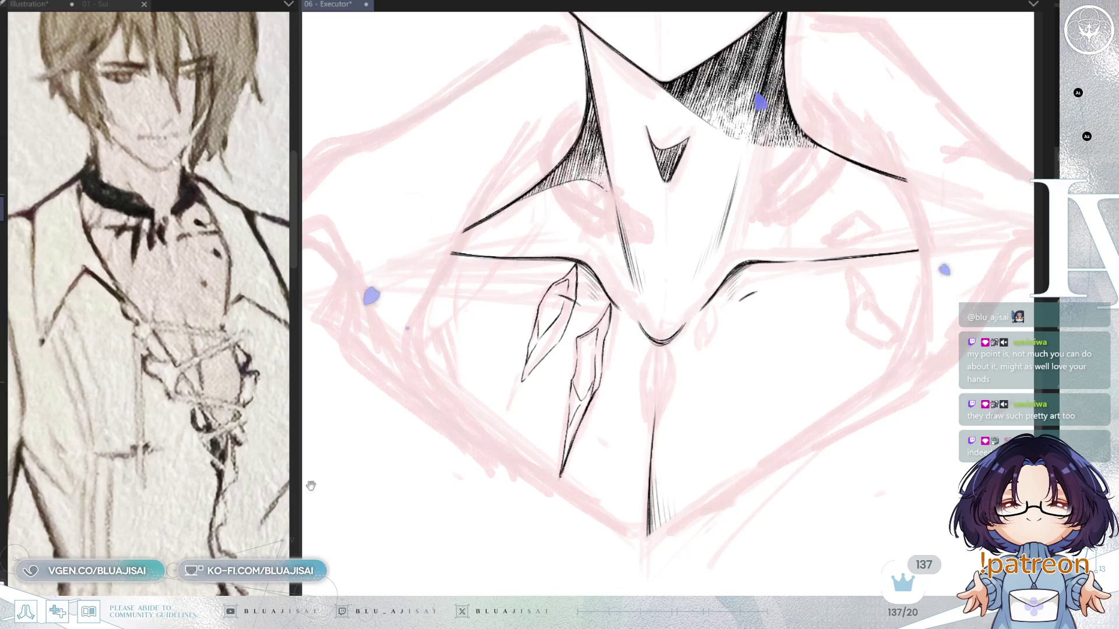
Show the coloured character reference and undo to restore the bold collar and shoulder lines
{"action": "key", "text": "ctrl+Tab"}
{"action": "mouse_move", "coordinate": [190, 317]}
{"action": "left_mouse_down"}
{"action": "mouse_move", "coordinate": [256, 500]}
{"action": "mouse_move", "coordinate": [210, 530]}
{"action": "left_mouse_up"}
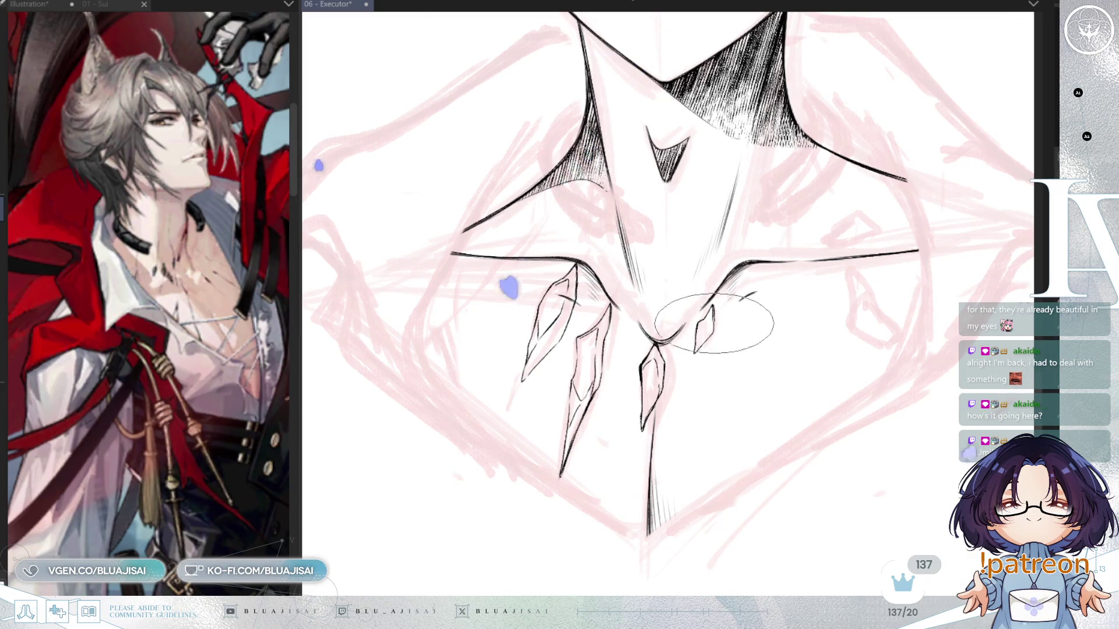
{"action": "mouse_move", "coordinate": [806, 293]}
{"action": "left_mouse_down"}
{"action": "mouse_move", "coordinate": [767, 325]}
{"action": "mouse_move", "coordinate": [815, 326]}
{"action": "mouse_move", "coordinate": [840, 354]}
{"action": "left_mouse_up"}
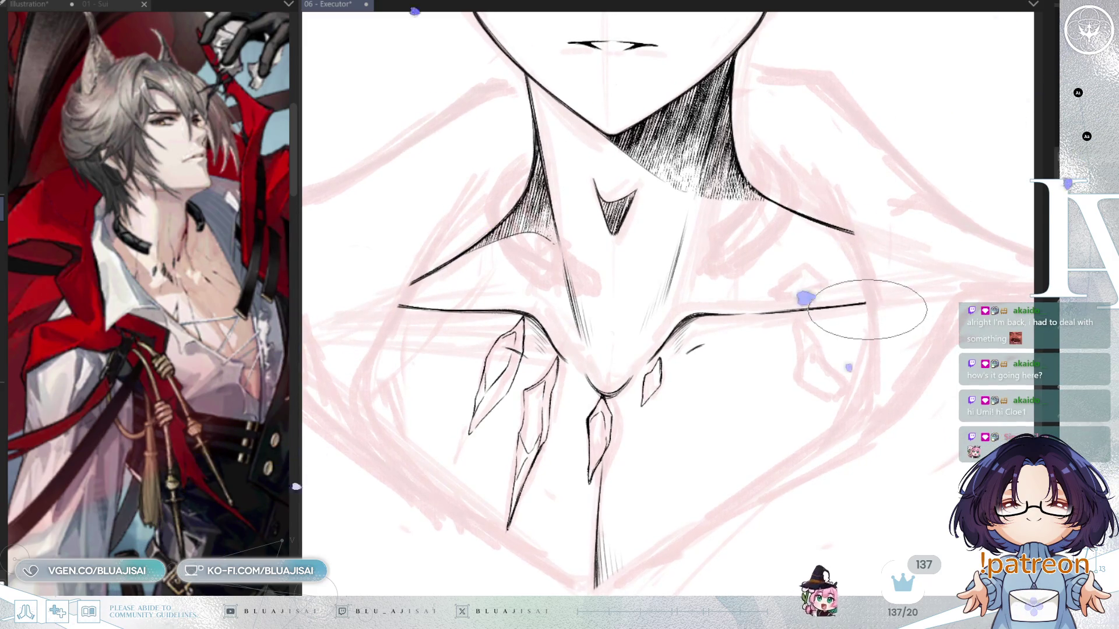
{"action": "left_click_drag", "start_coordinate": [868, 317], "coordinate": [869, 311]}
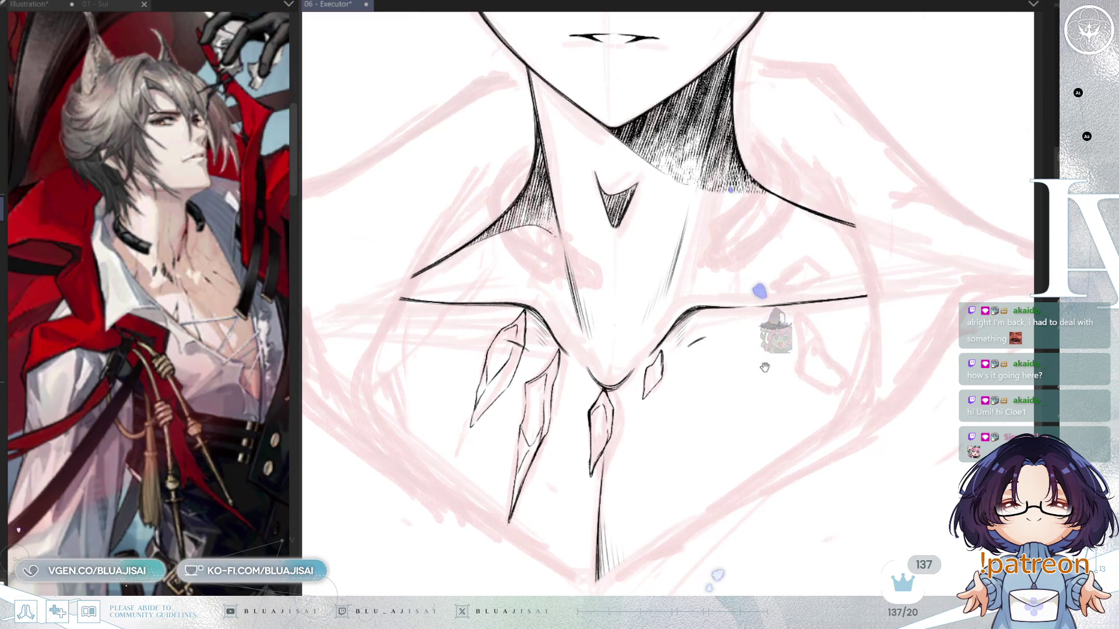
{"action": "key", "text": "ctrl+z"}
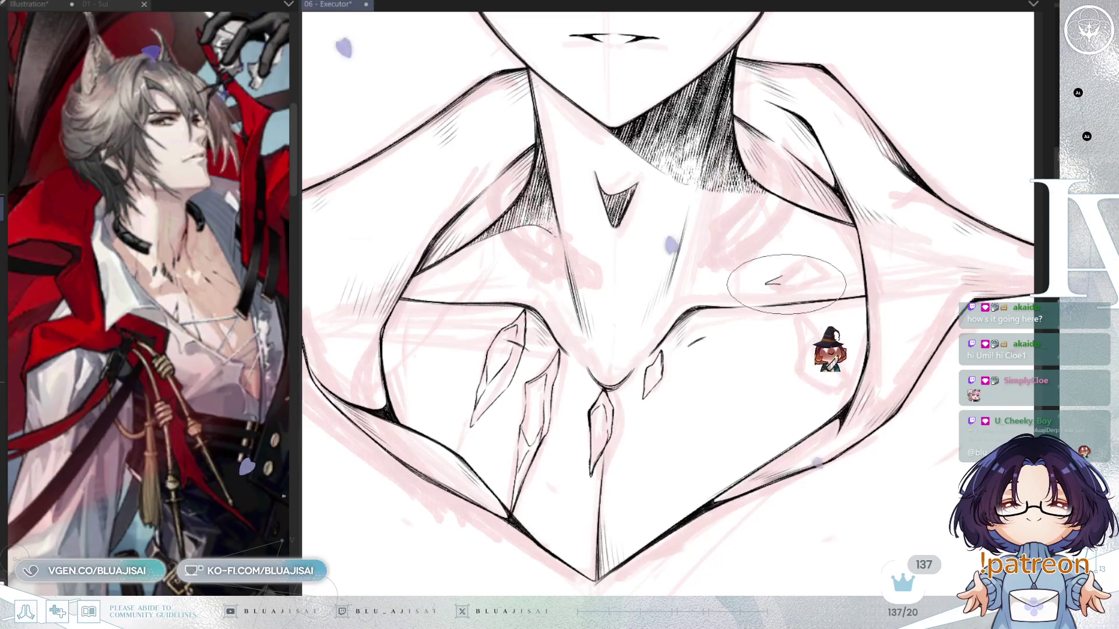
Draw an angular crystal shard outline on the right collarbone
{"action": "left_click_drag", "start_coordinate": [796, 283], "coordinate": [836, 270]}
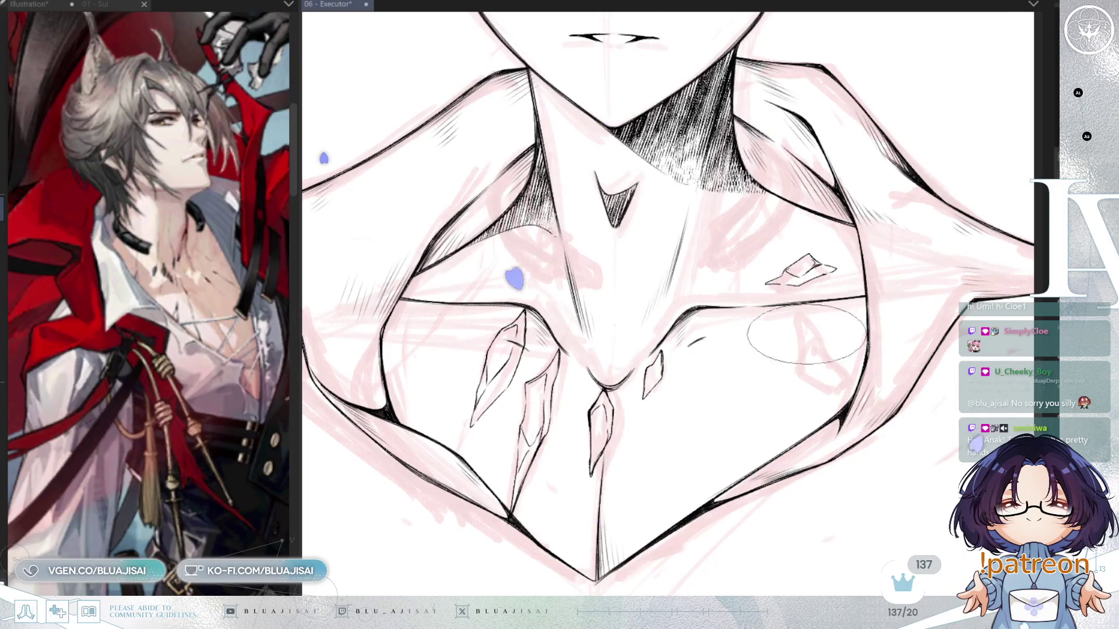
{"action": "scroll", "coordinate": [774, 311], "scroll_direction": "left", "scroll_amount": 3}
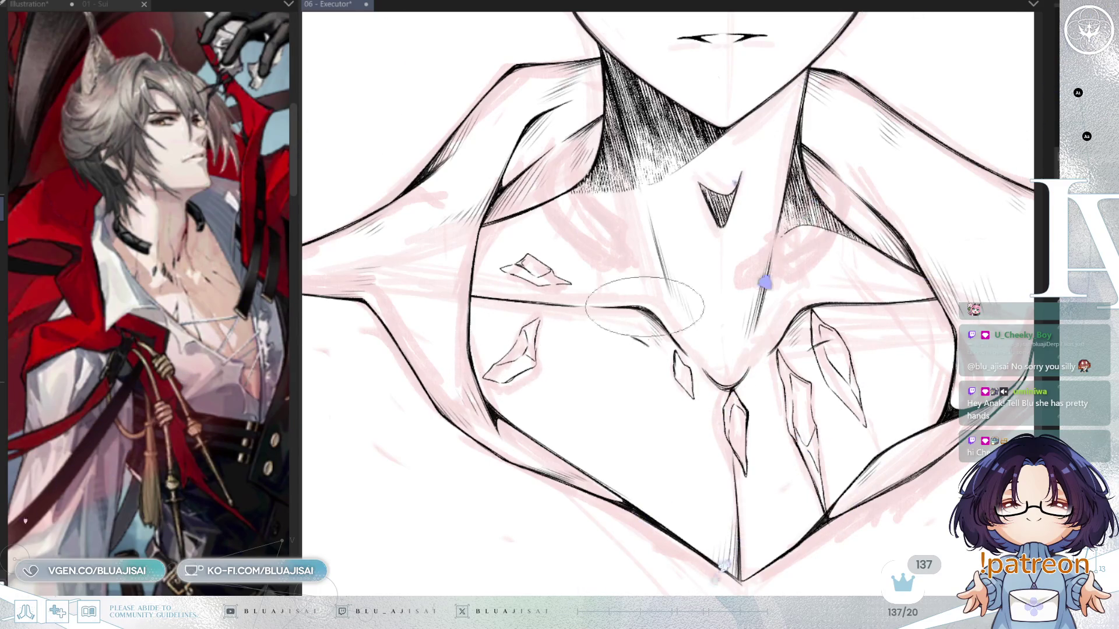
Zoom out to view the inked face, open collar and chest crystals at once
{"action": "scroll", "coordinate": [627, 314], "scroll_direction": "down", "scroll_amount": 5}
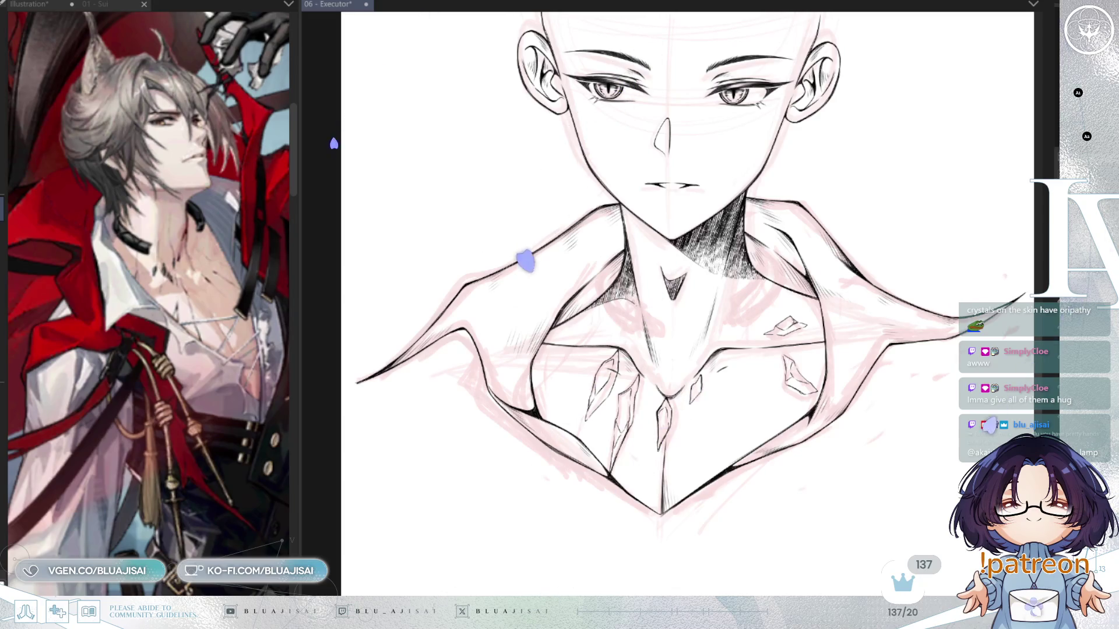
Zoom in on the chest below the neck hatching and ink the scattered crystal shards
{"action": "scroll", "coordinate": [669, 392], "scroll_direction": "up", "scroll_amount": 1}
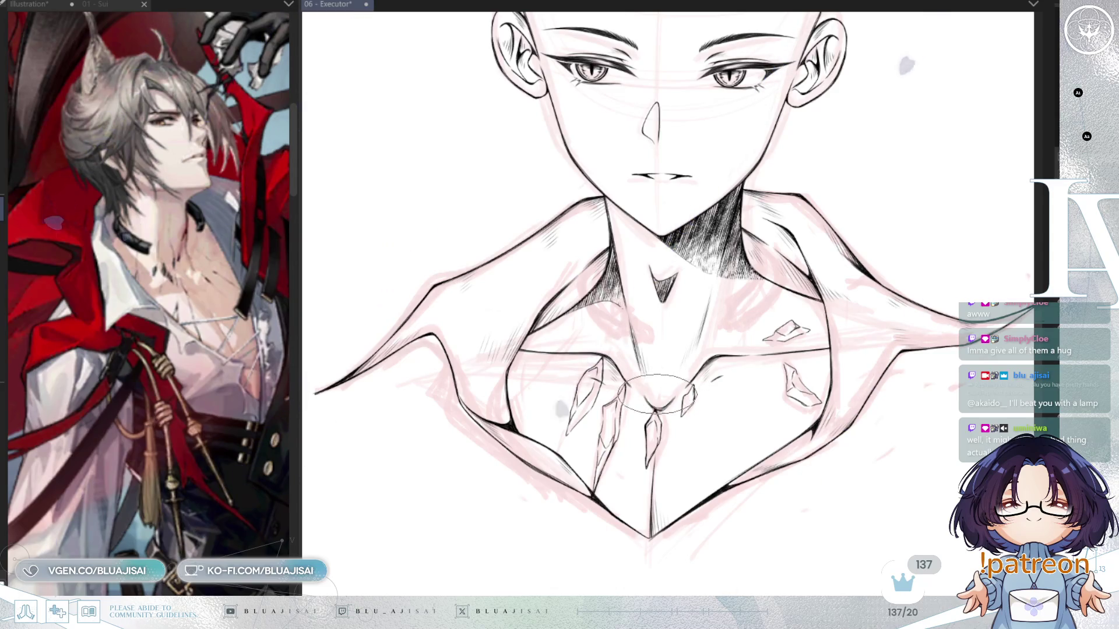
{"action": "scroll", "coordinate": [609, 351], "scroll_direction": "up", "scroll_amount": 1}
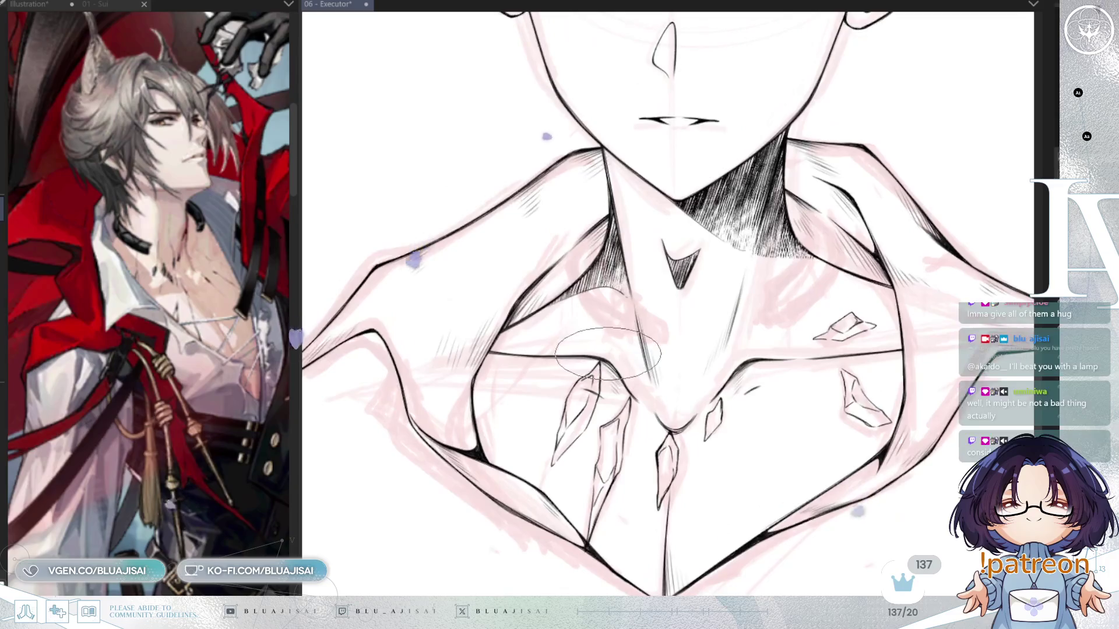
{"action": "scroll", "coordinate": [606, 355], "scroll_direction": "up", "scroll_amount": 1}
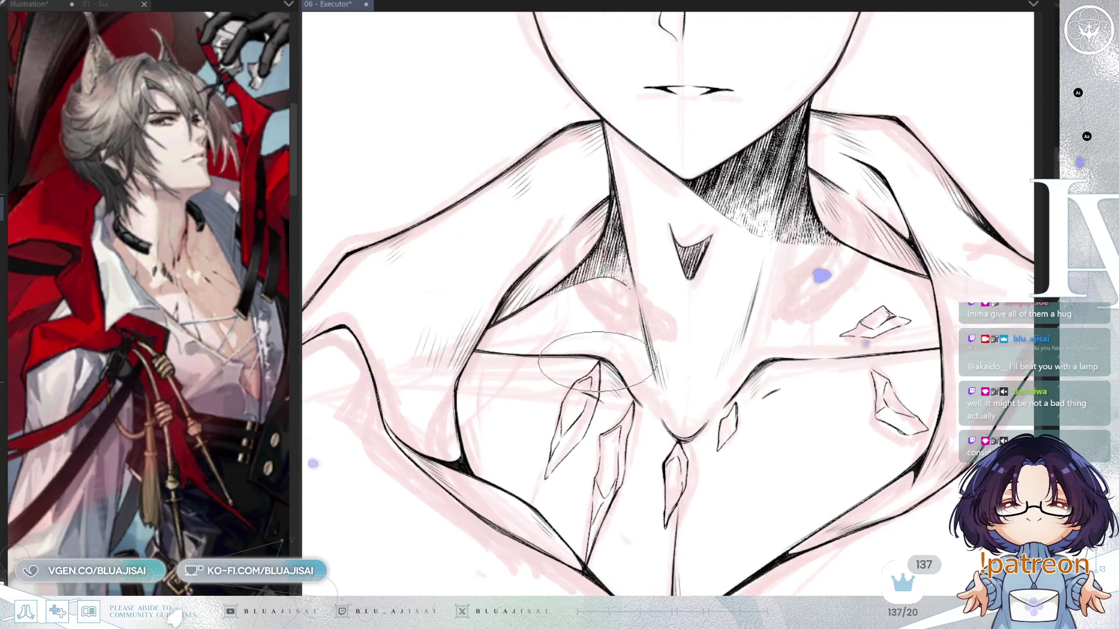
{"action": "scroll", "coordinate": [597, 360], "scroll_direction": "up", "scroll_amount": 1}
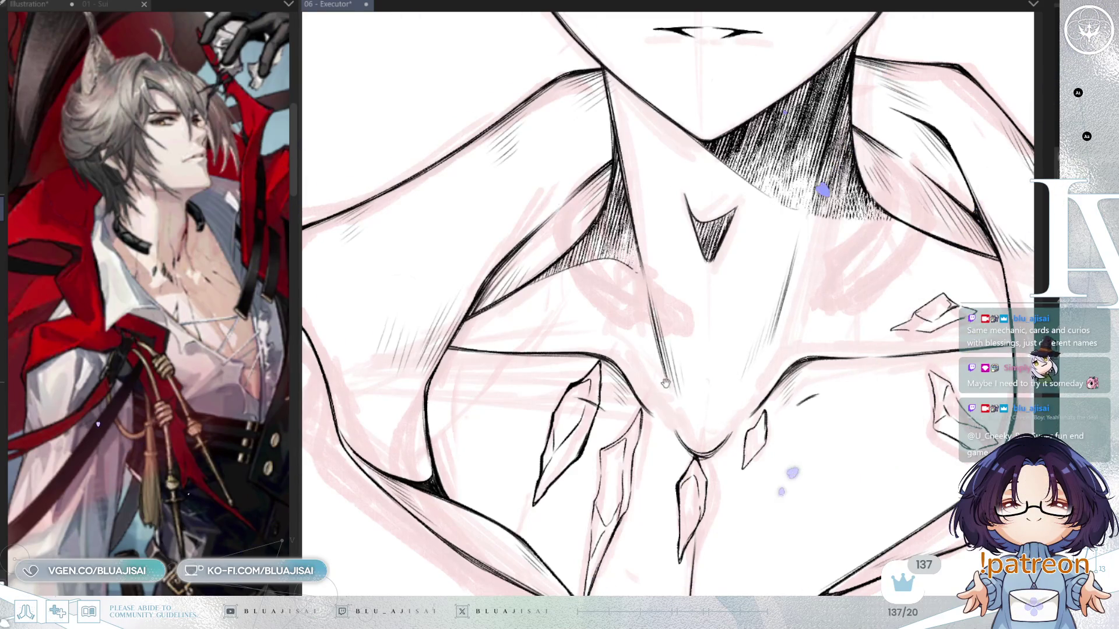
{"action": "left_click_drag", "start_coordinate": [597, 360], "coordinate": [603, 329]}
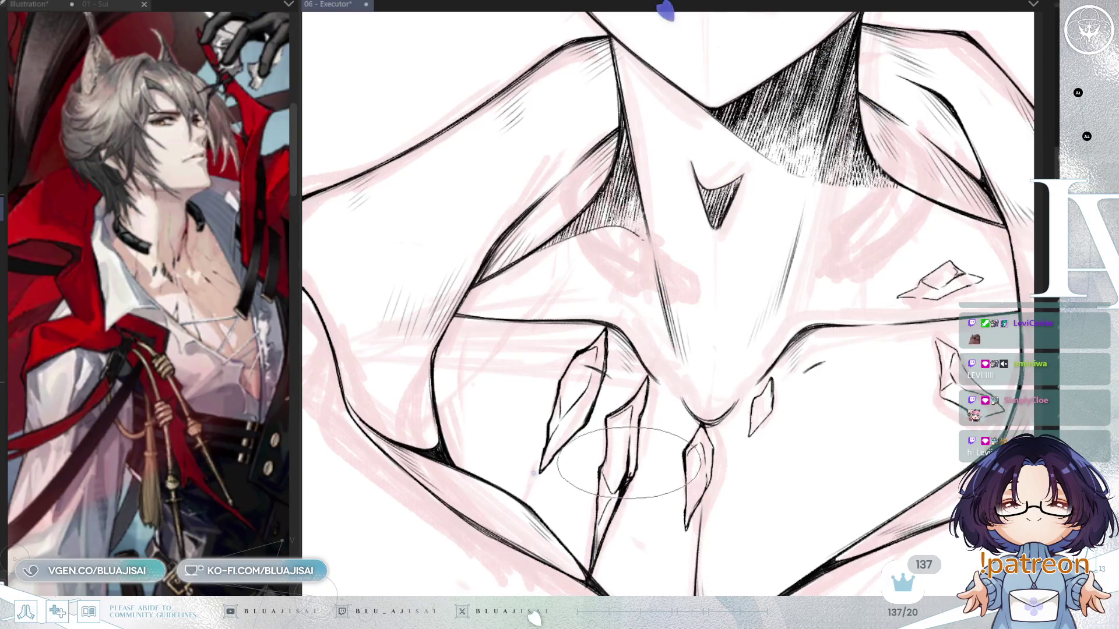
{"action": "scroll", "coordinate": [641, 442], "scroll_direction": "down", "scroll_amount": 2}
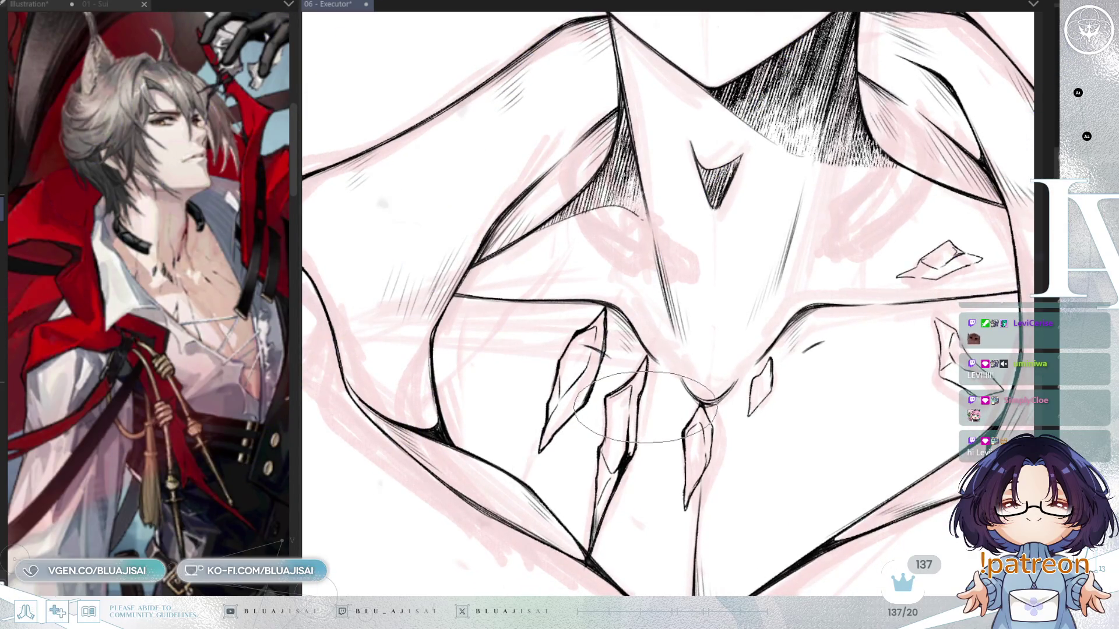
Zoom in on the lower sternum crystals and retrace the faceted central shard's outline
{"action": "scroll", "coordinate": [649, 436], "scroll_direction": "up", "scroll_amount": 3}
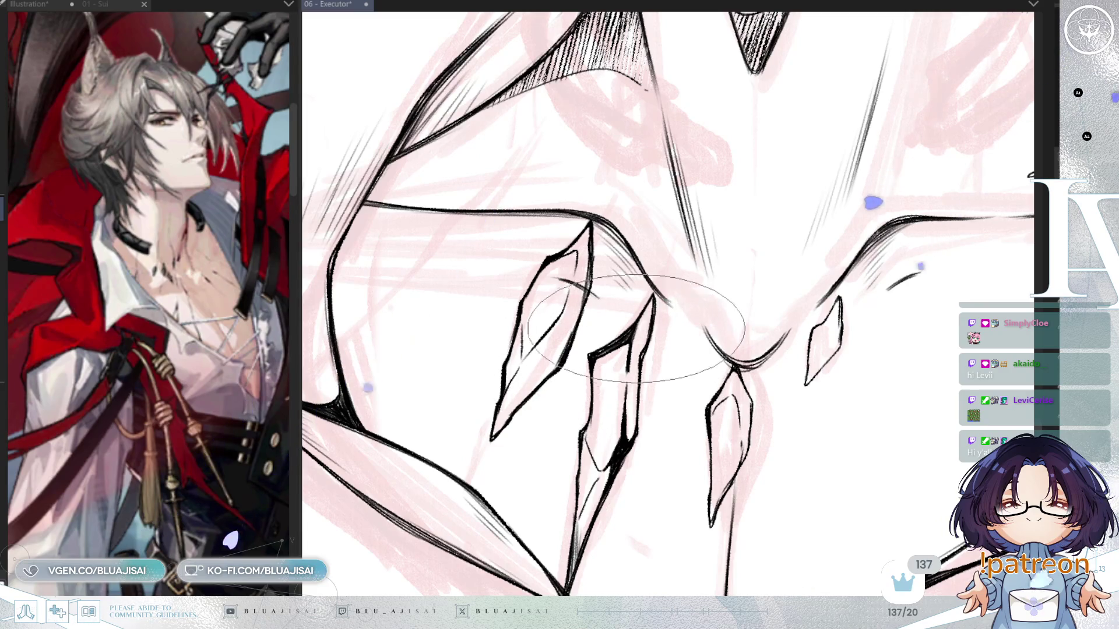
{"action": "left_click_drag", "start_coordinate": [680, 391], "coordinate": [689, 323]}
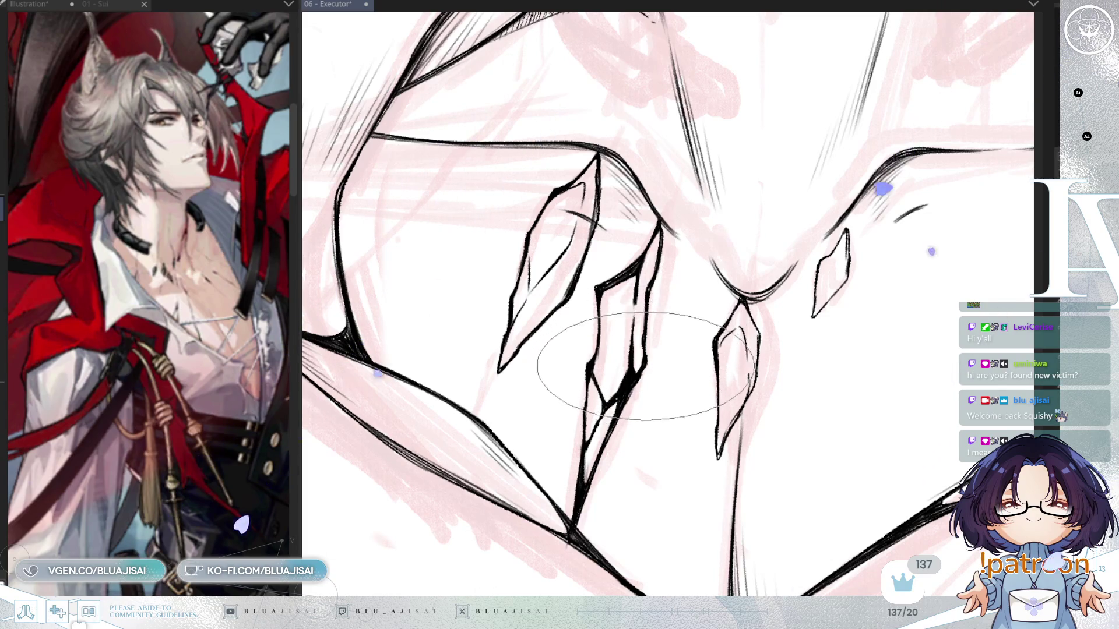
{"action": "scroll", "coordinate": [688, 303], "scroll_direction": "up", "scroll_amount": 1}
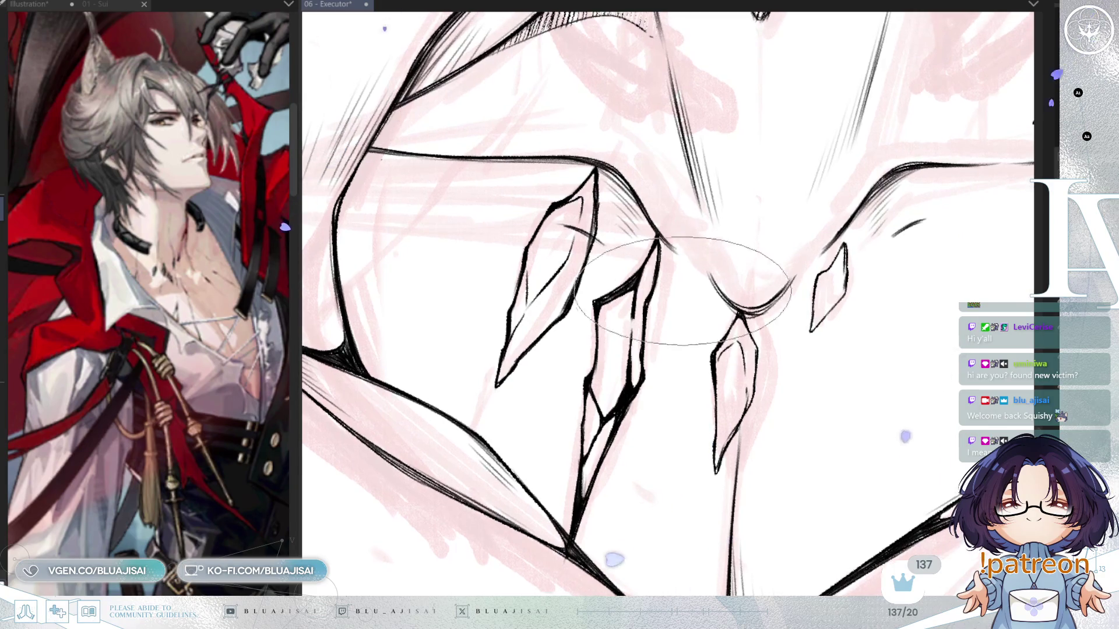